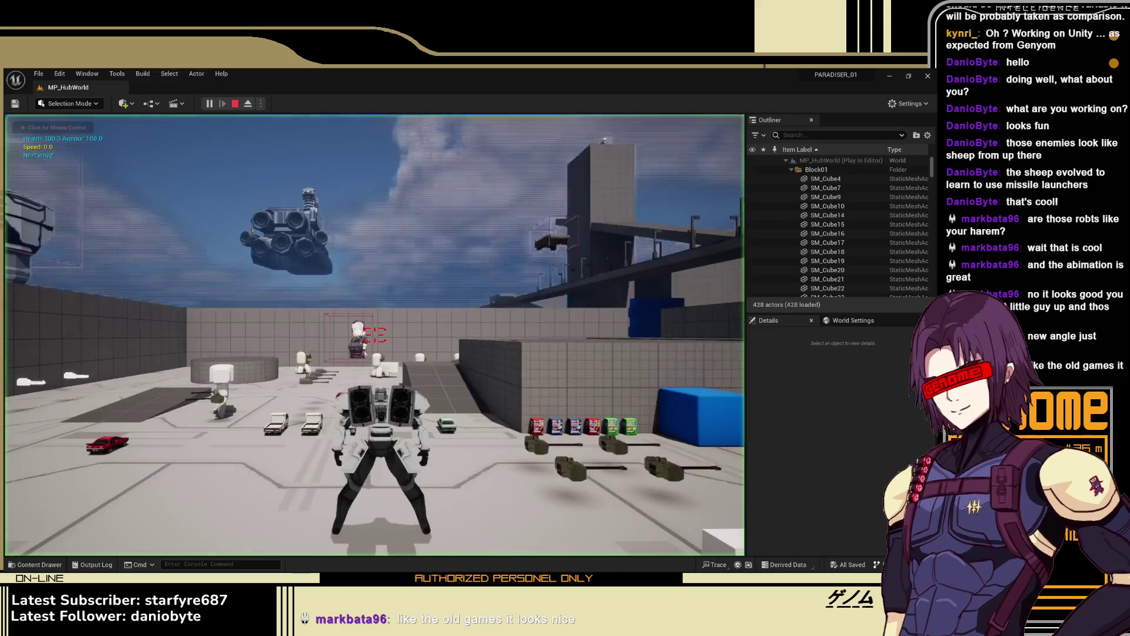
Run the mech onto the grey block and boost it toward the raised walkway
{"action": "left_click", "coordinate": [374, 334]}
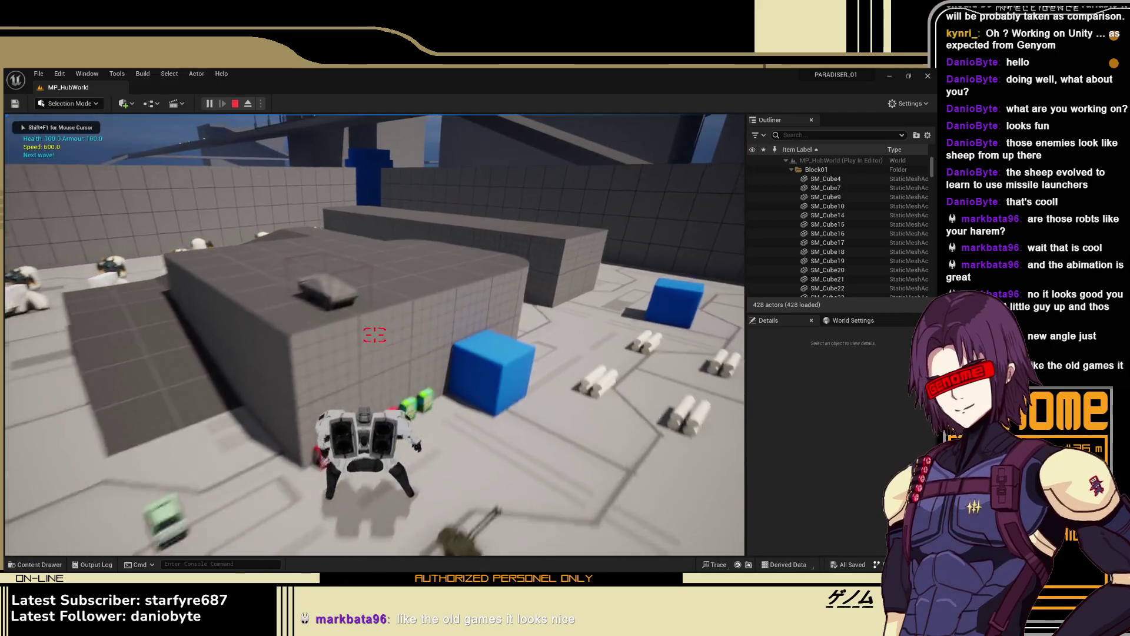
{"action": "key", "text": "space"}
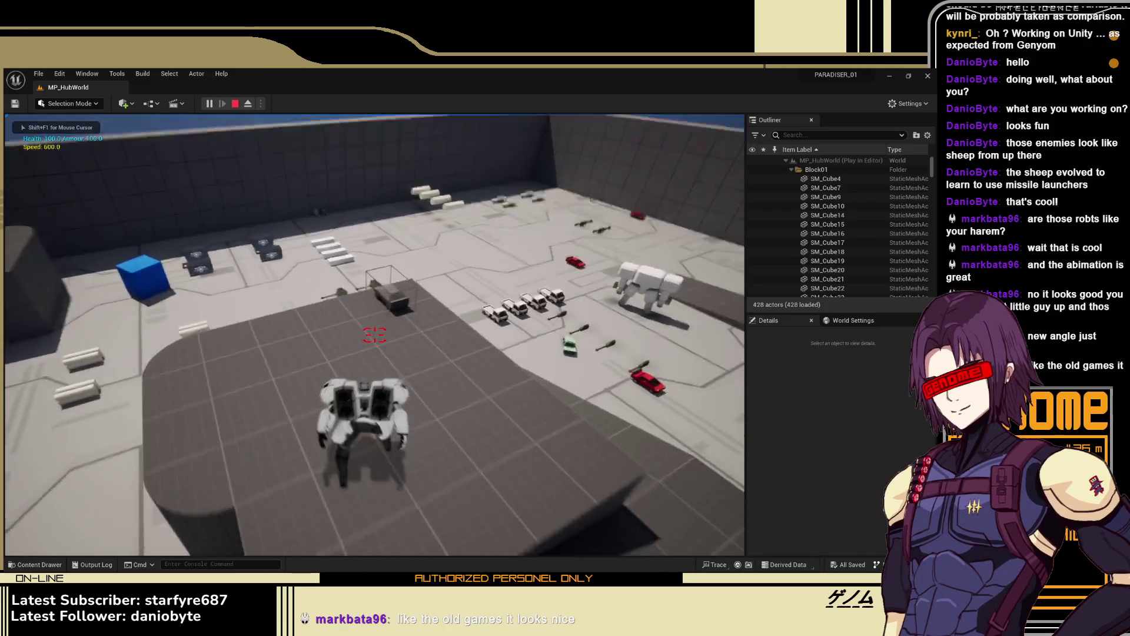
{"action": "key", "text": "w"}
{"action": "key", "text": "shift"}
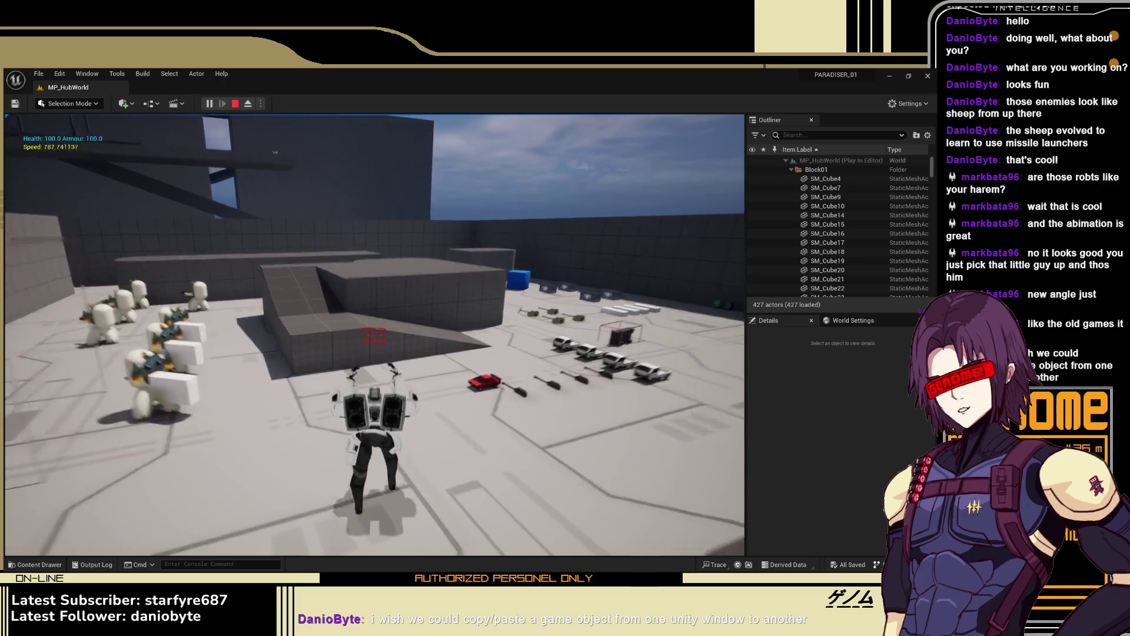
{"action": "mouse_move", "coordinate": [374, 335]}
{"action": "key", "text": "w"}
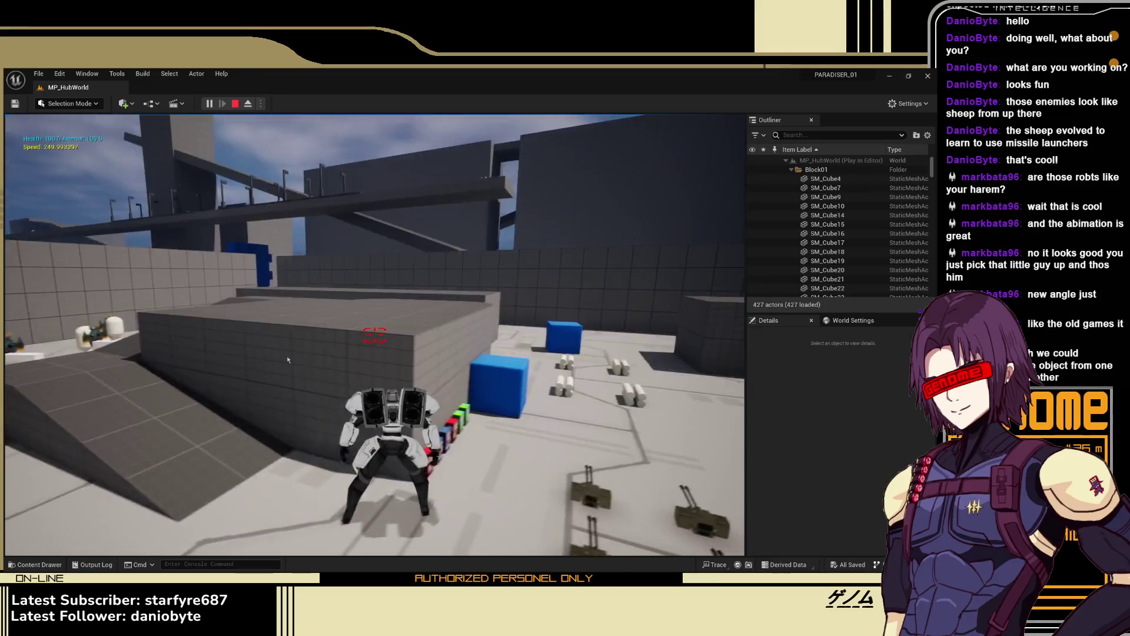
End the play session and fly the editor view along the vending machines
{"action": "key", "text": "Escape"}
{"action": "key", "text": "w"}
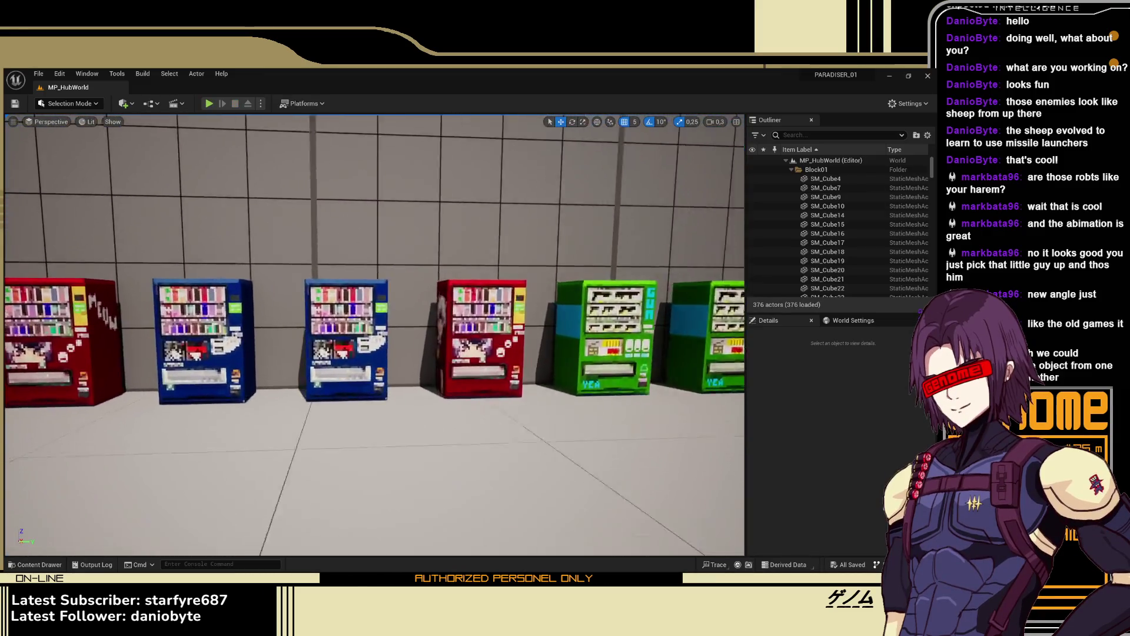
{"action": "key", "text": "a"}
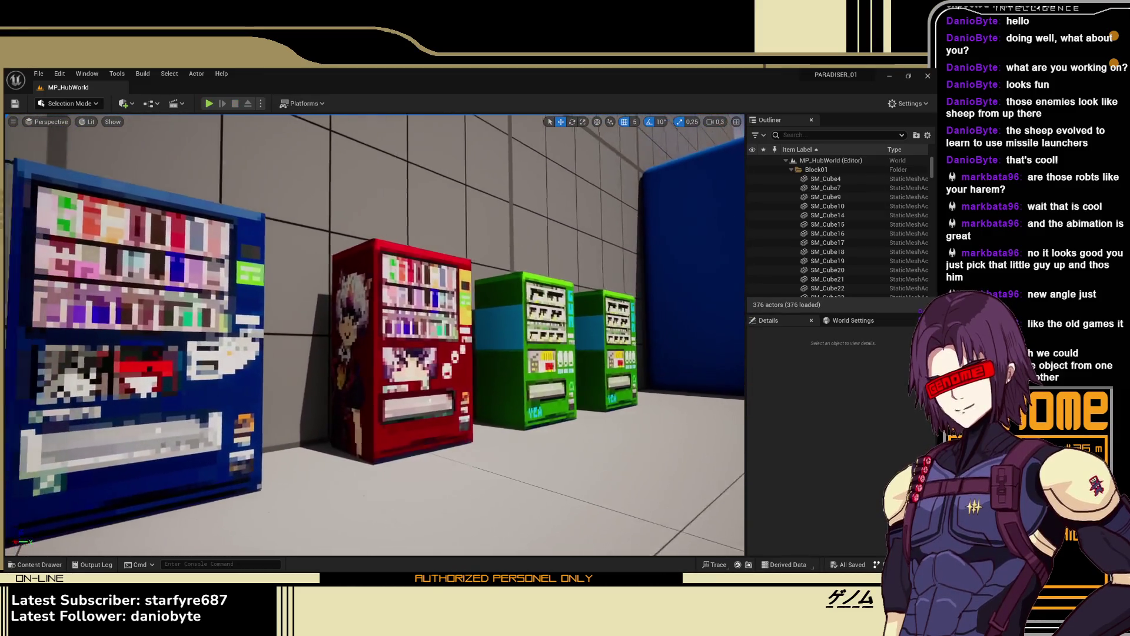
{"action": "key", "text": "d"}
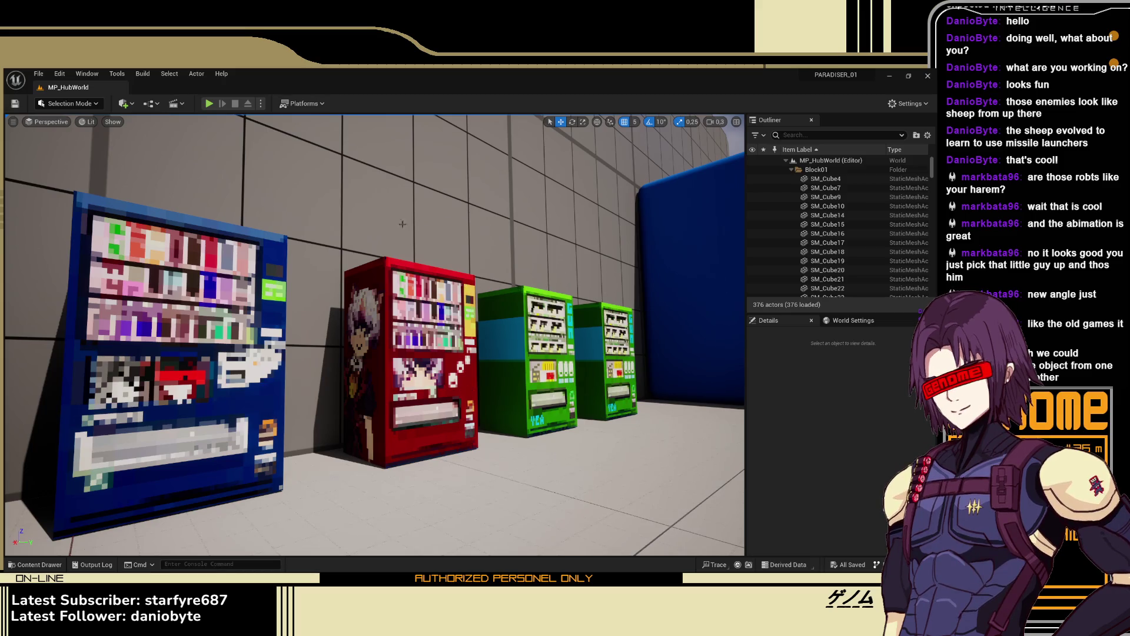
{"action": "mouse_move", "coordinate": [538, 283]}
{"action": "left_mouse_down"}
{"action": "mouse_move", "coordinate": [589, 277]}
{"action": "mouse_move", "coordinate": [401, 297]}
{"action": "mouse_move", "coordinate": [382, 320]}
{"action": "mouse_move", "coordinate": [318, 335]}
{"action": "left_mouse_up"}
Replay the hub level, shooting enemies while dashing the mech past the round platform across the arena
{"action": "left_click", "coordinate": [210, 104]}
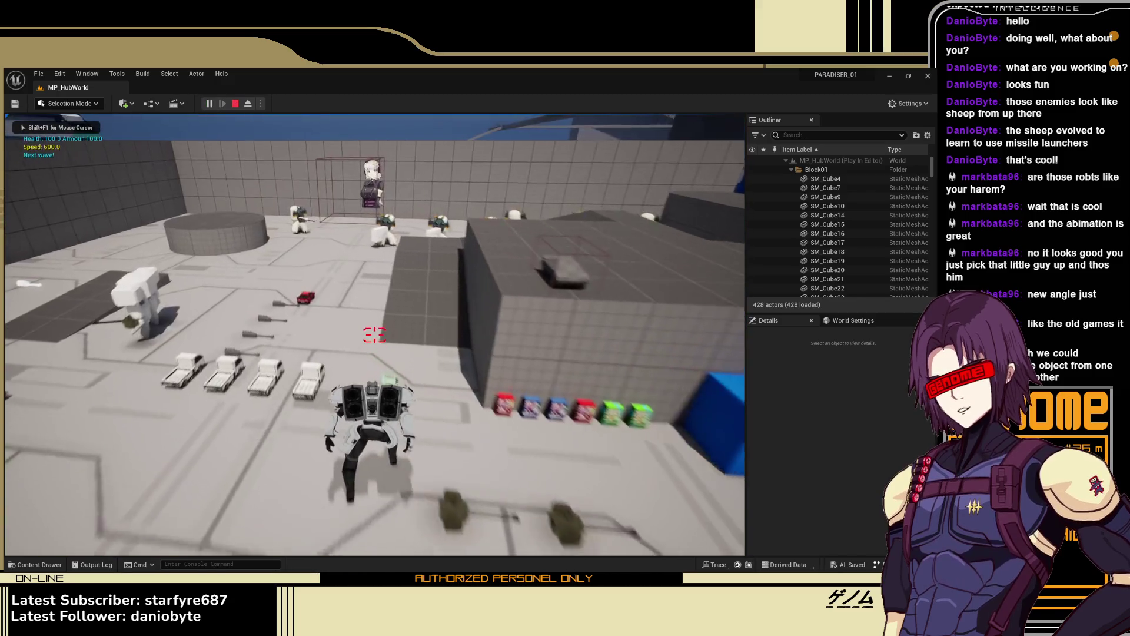
{"action": "left_click", "coordinate": [375, 334]}
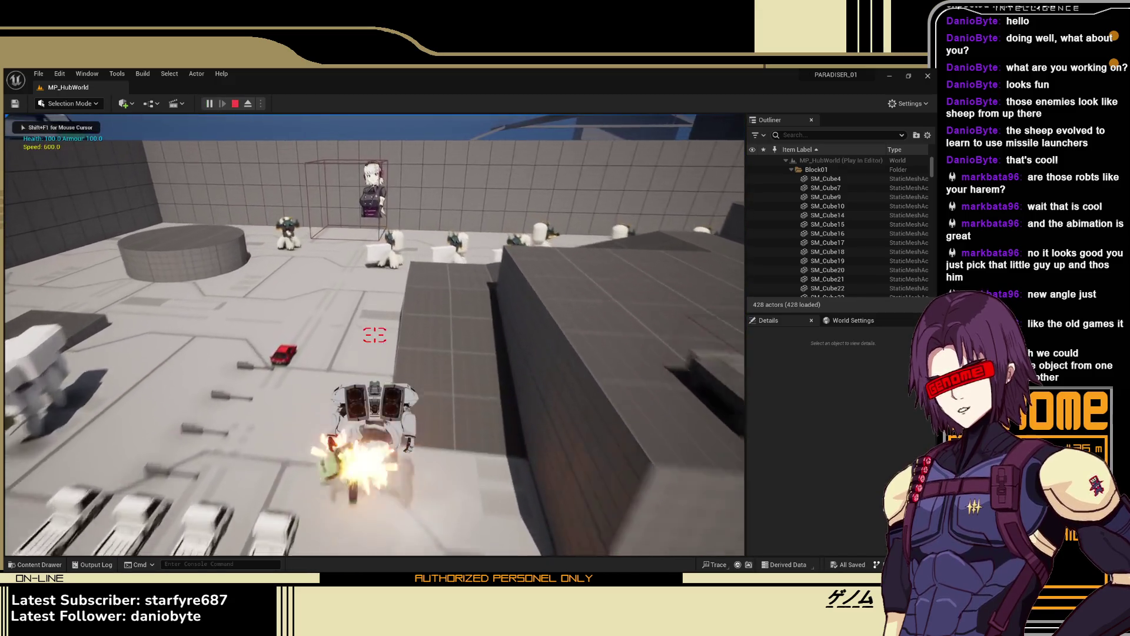
{"action": "key", "text": "w"}
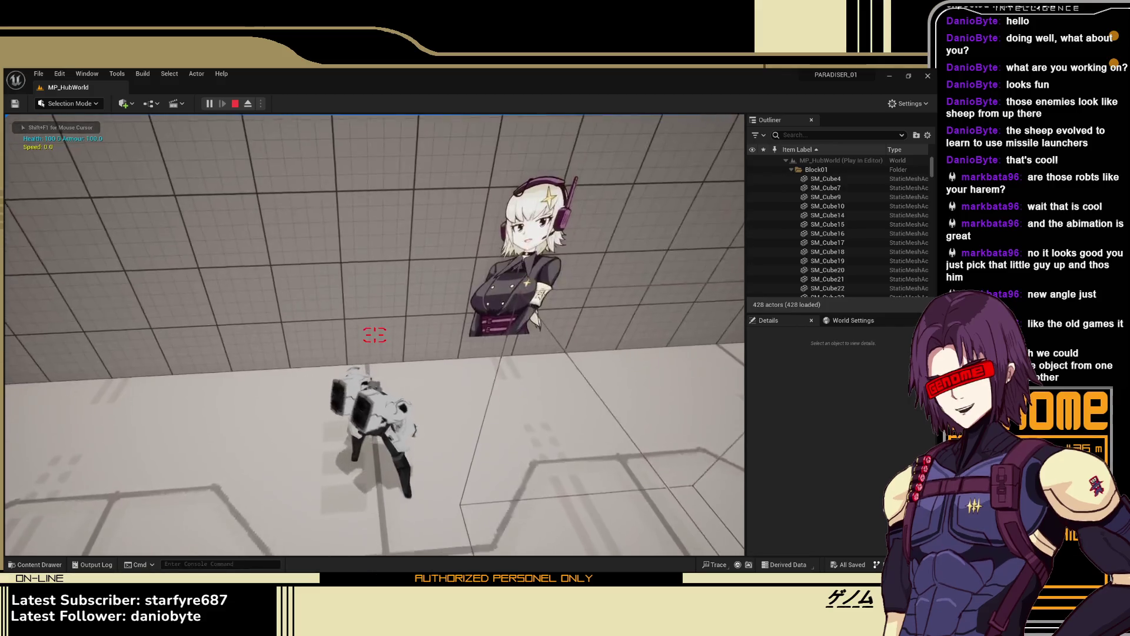
{"action": "left_click", "coordinate": [374, 334]}
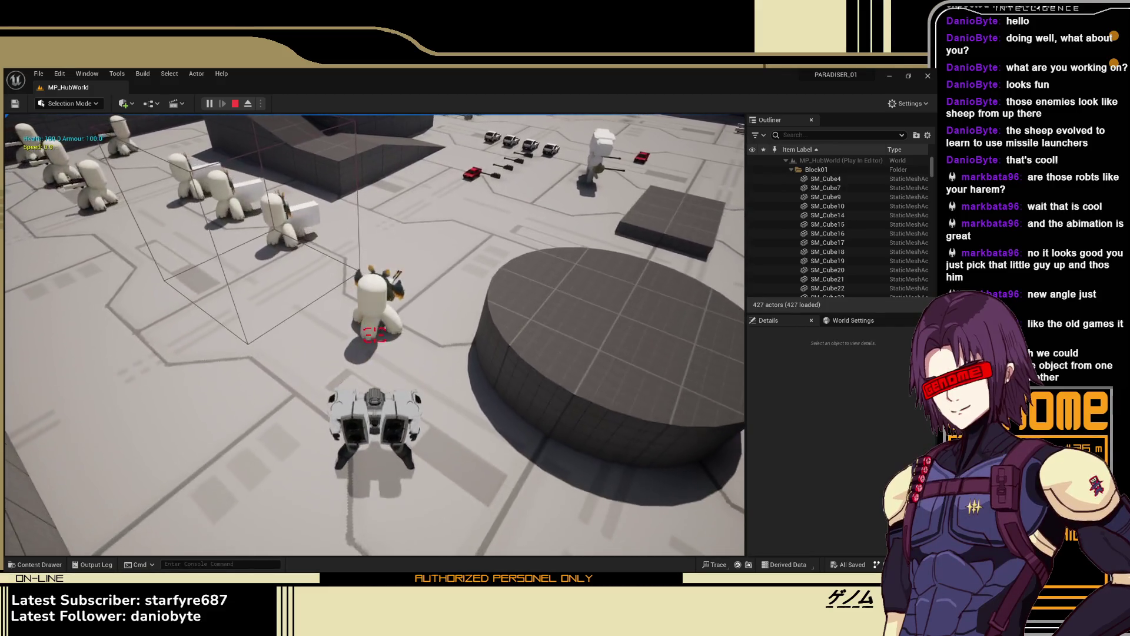
{"action": "key", "text": "w"}
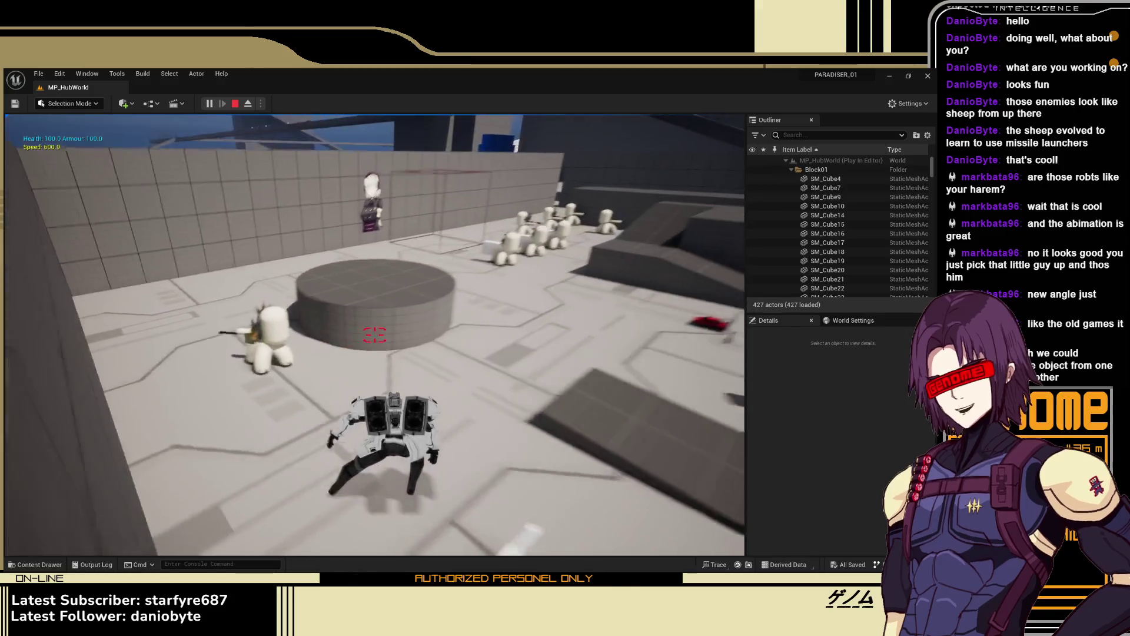
{"action": "key", "text": "w"}
{"action": "key", "text": "w"}
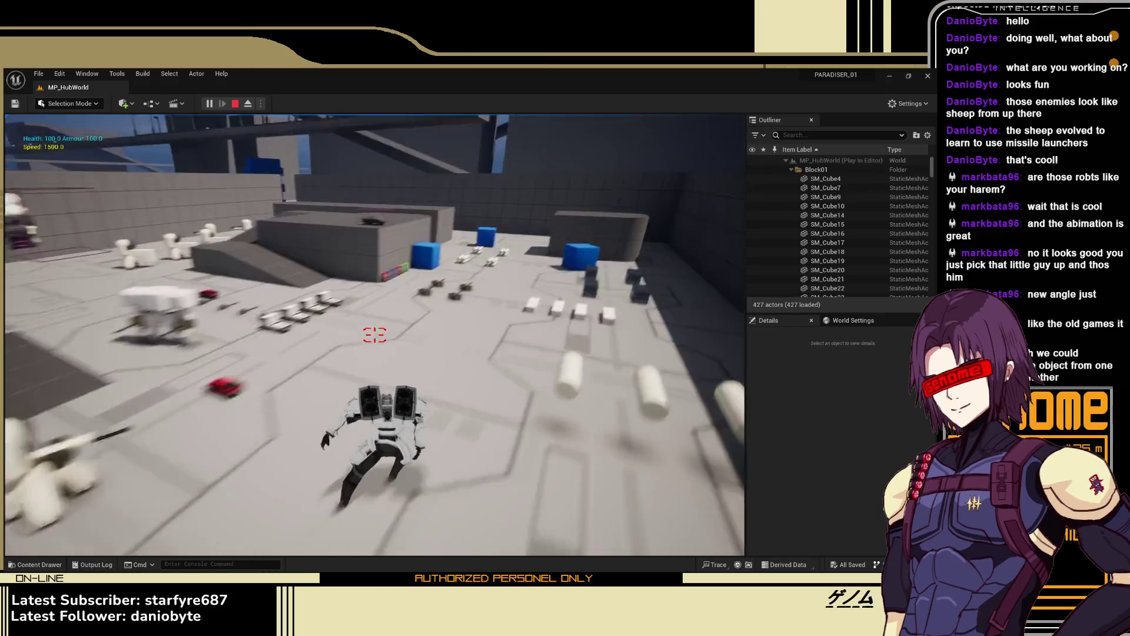
{"action": "key", "text": "w"}
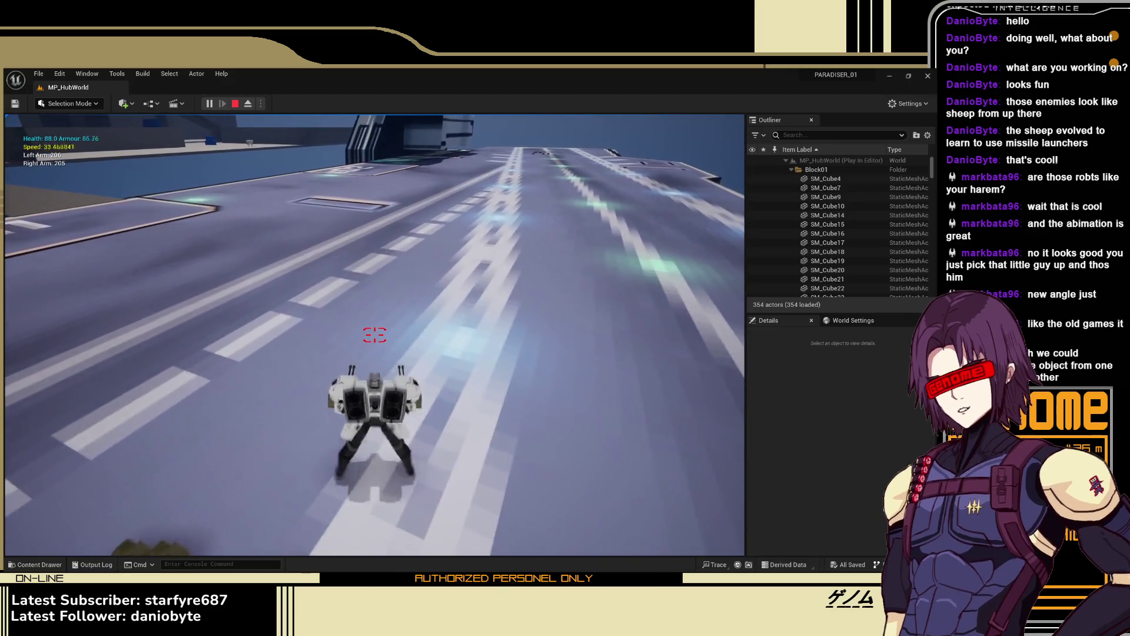
Unequip the weapons, equip the left arm weapon and fire shoulder missiles toward the tower
{"action": "key", "text": "e"}
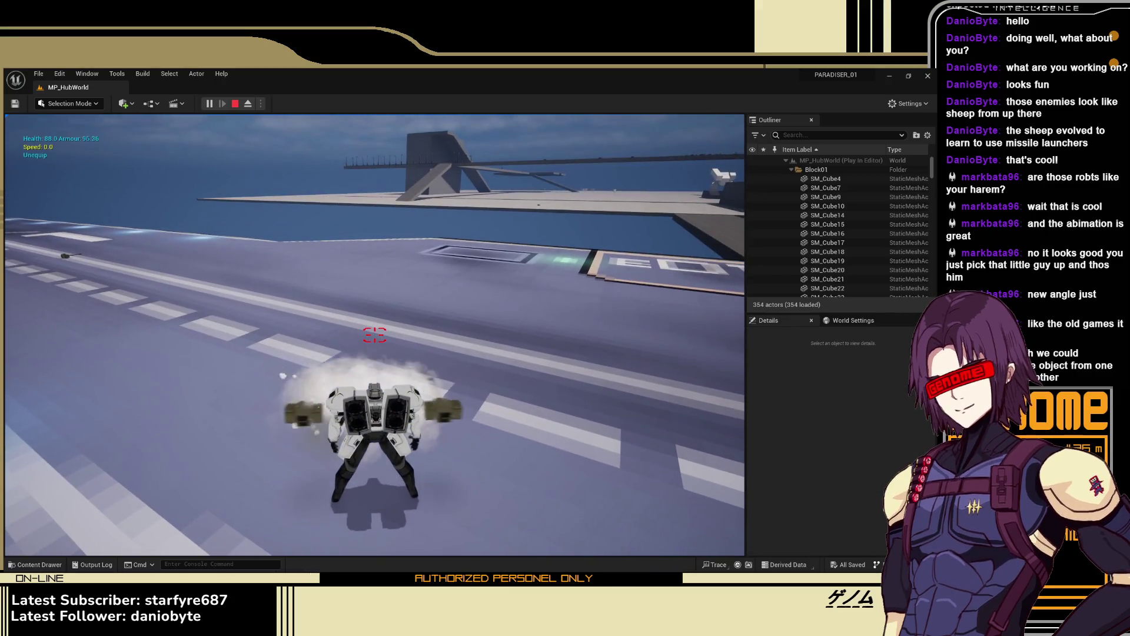
{"action": "key", "text": "w"}
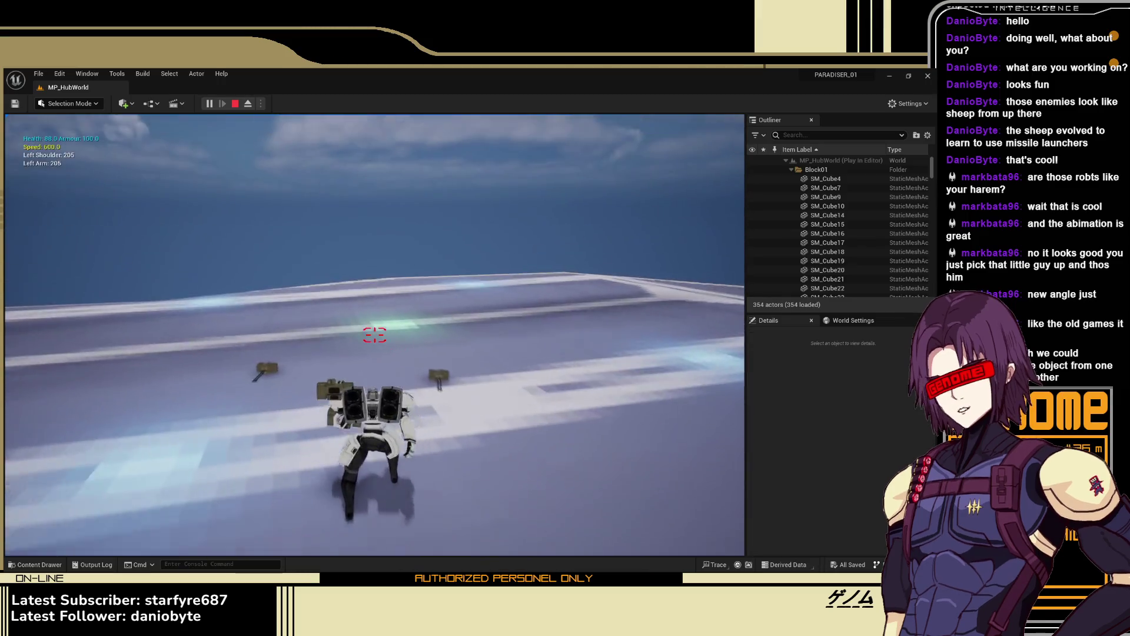
{"action": "left_click", "coordinate": [374, 334]}
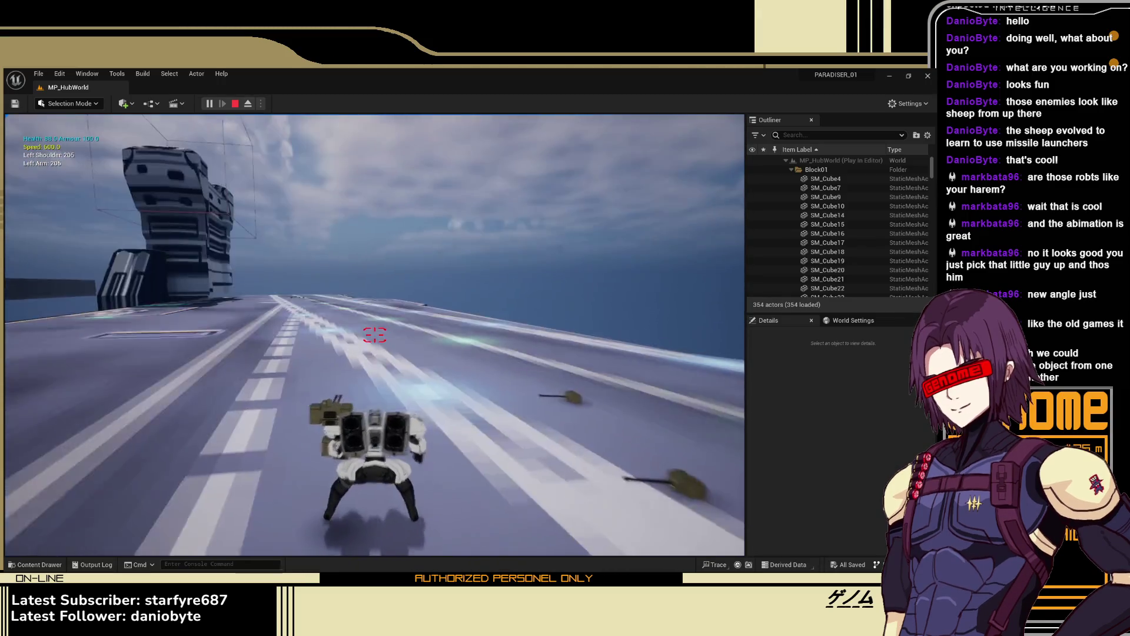
{"action": "left_click", "coordinate": [374, 335]}
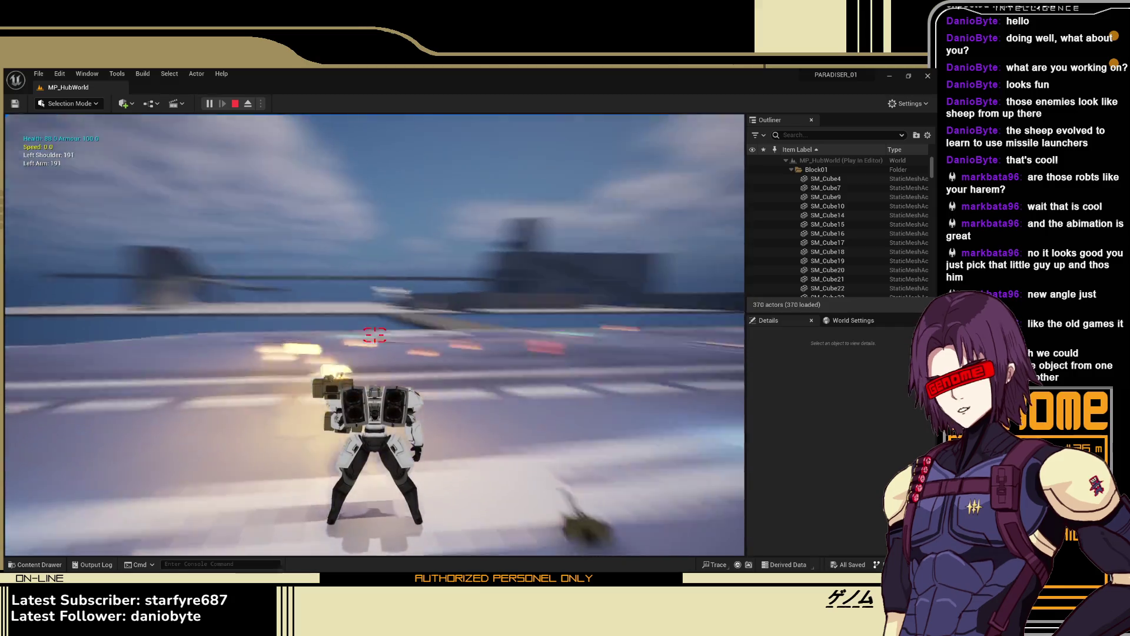
{"action": "left_click", "coordinate": [375, 334]}
{"action": "left_click", "coordinate": [375, 335]}
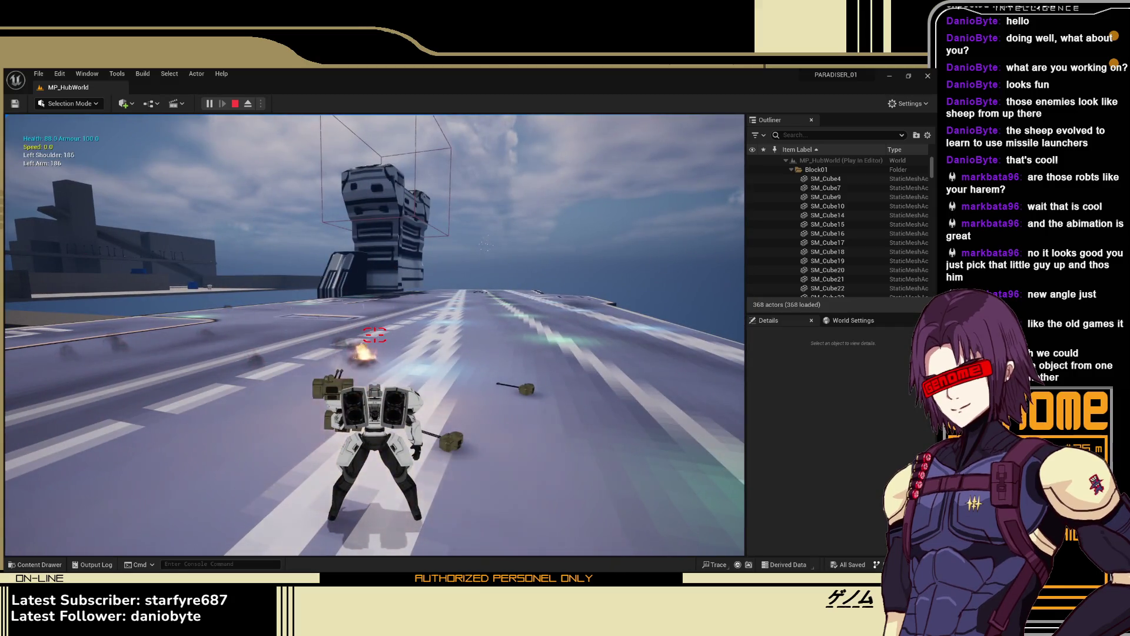
Equip the right arm weapon and fire volleys from both arms at the tower
{"action": "key", "text": "w"}
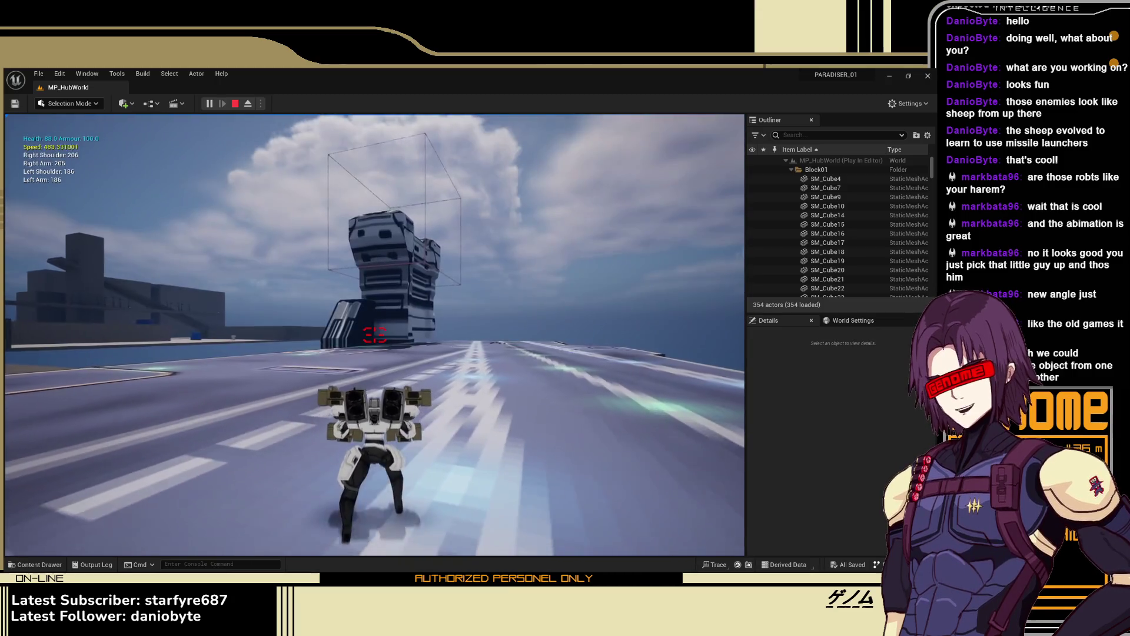
{"action": "left_click", "coordinate": [375, 335]}
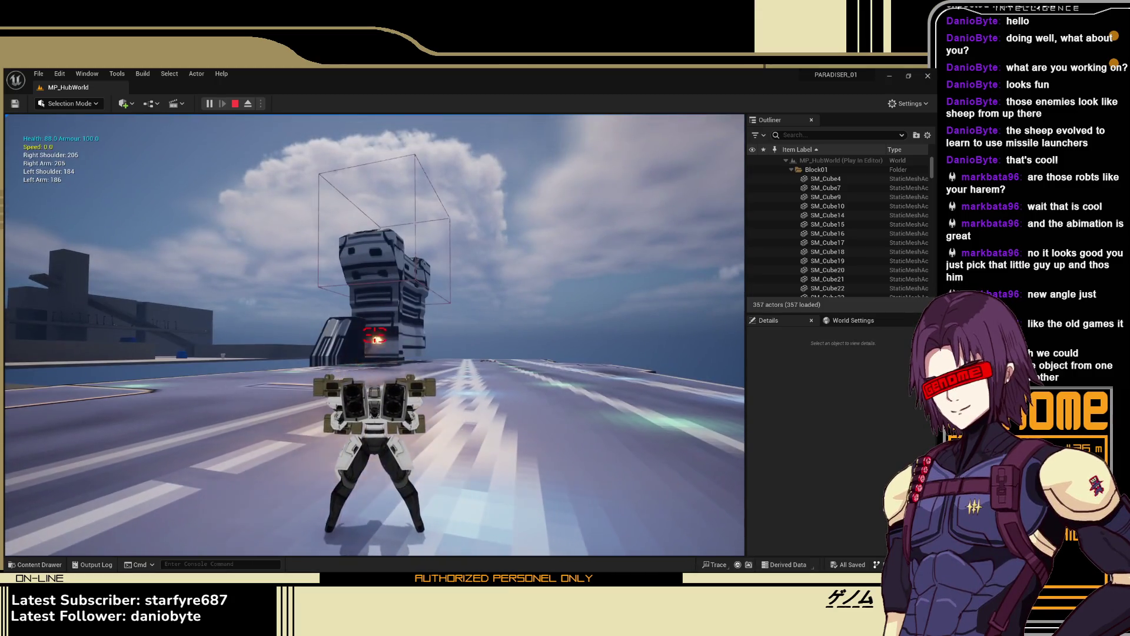
{"action": "left_click", "coordinate": [375, 334]}
{"action": "left_click", "coordinate": [374, 335]}
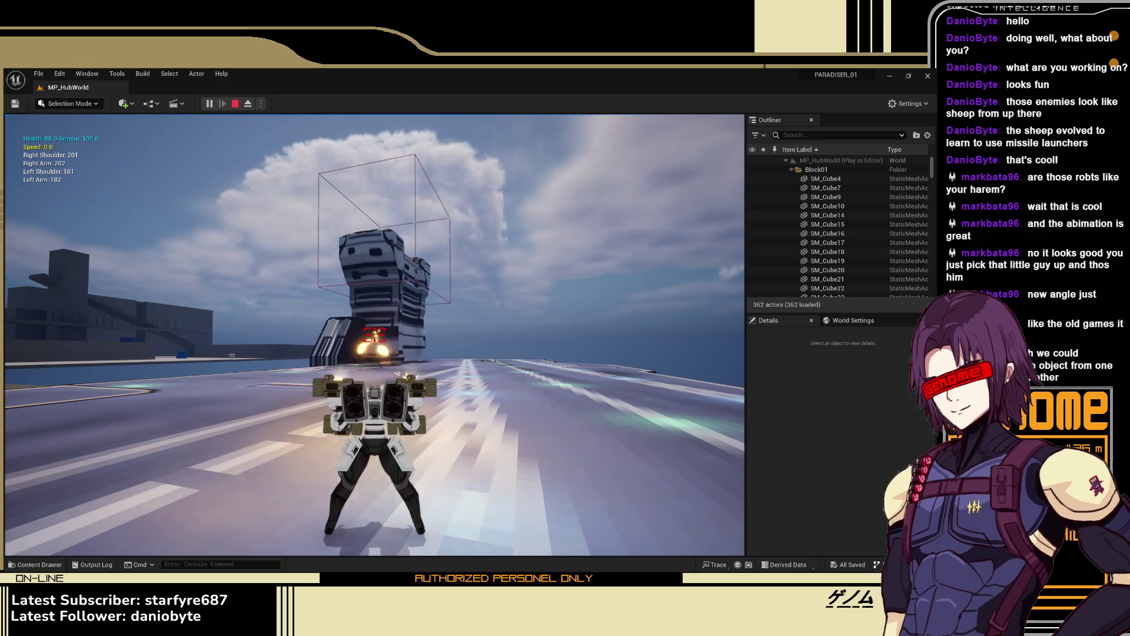
Run the mech, drop all weapons, boost toward the sea and stop the play session
{"action": "key", "text": "w"}
{"action": "key", "text": "shift"}
{"action": "key", "text": "x"}
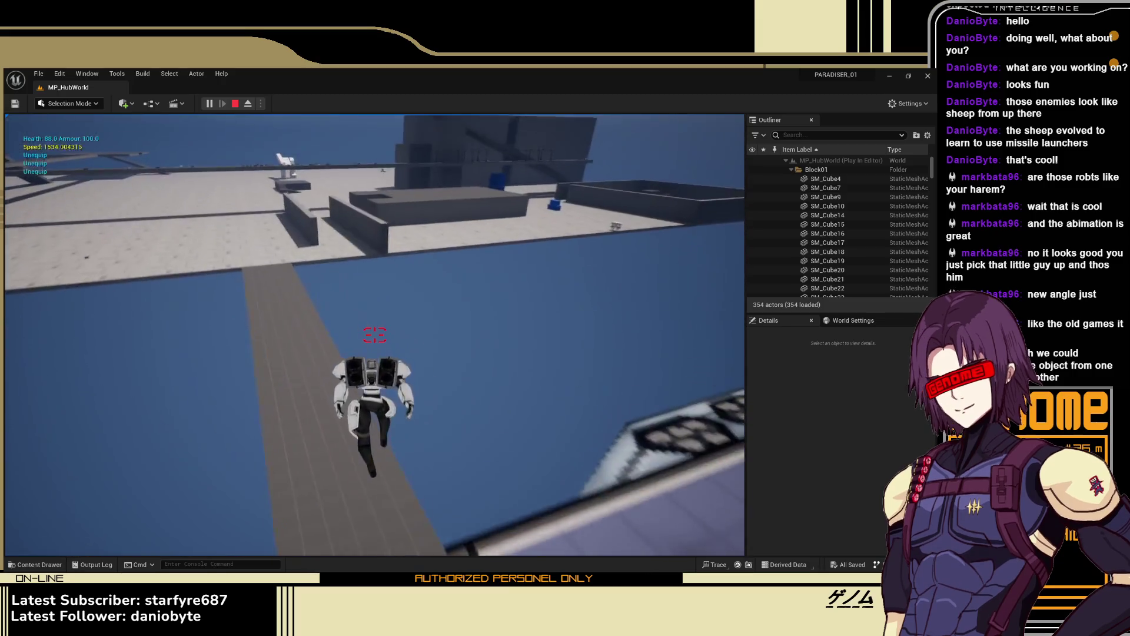
{"action": "key", "text": "Escape"}
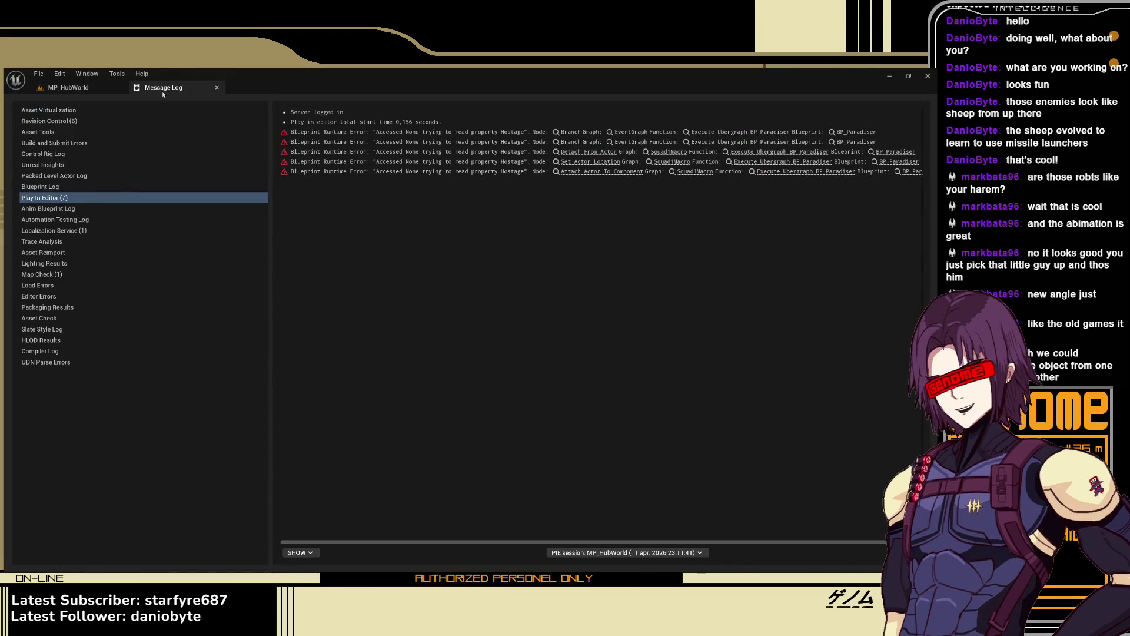
Close the Message Log, minimize Unreal, and orbit Unity's Scene view around the character
{"action": "left_click", "coordinate": [217, 87]}
{"action": "left_click", "coordinate": [928, 76]}
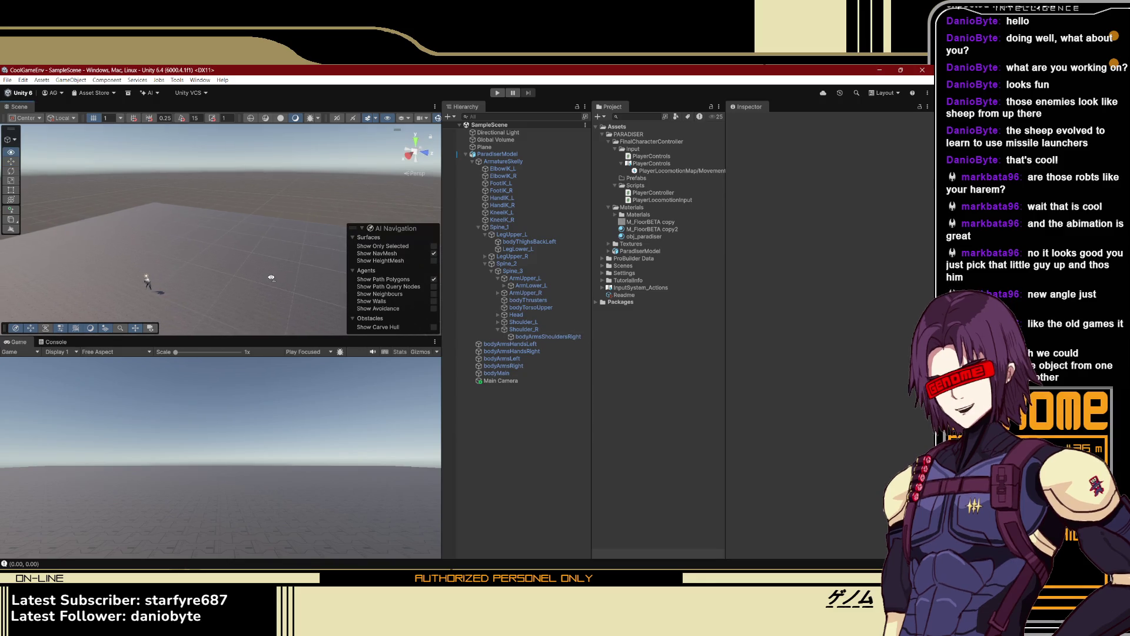
{"action": "left_click_drag", "start_coordinate": [270, 278], "coordinate": [322, 294]}
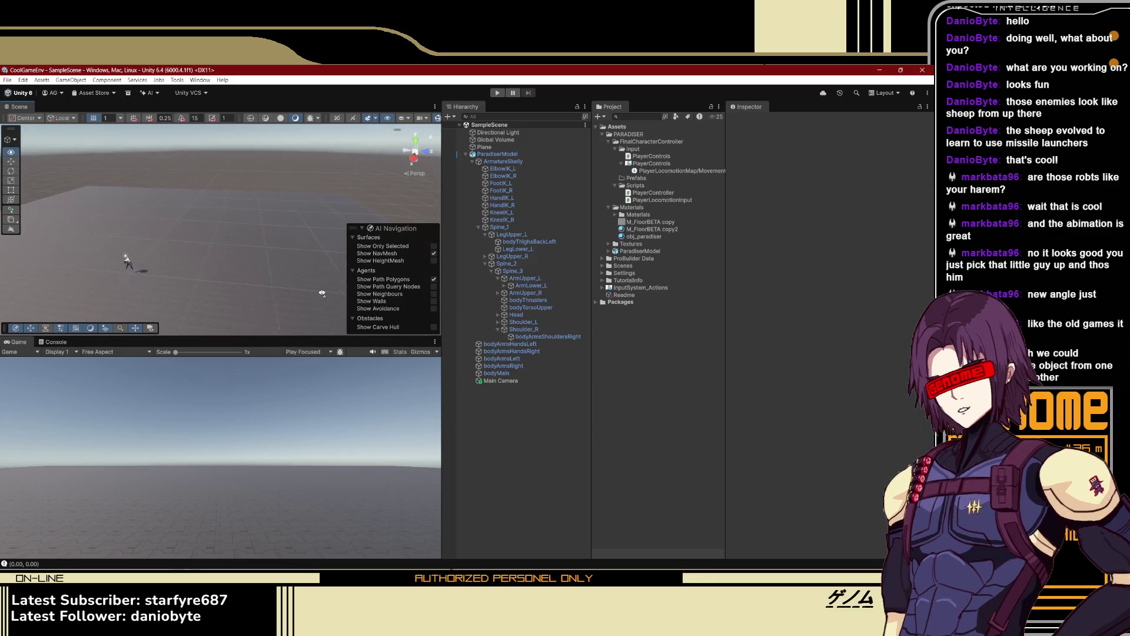
Play-test the character with the original Run Speed, walking it diagonally, then stop
{"action": "left_click", "coordinate": [498, 93]}
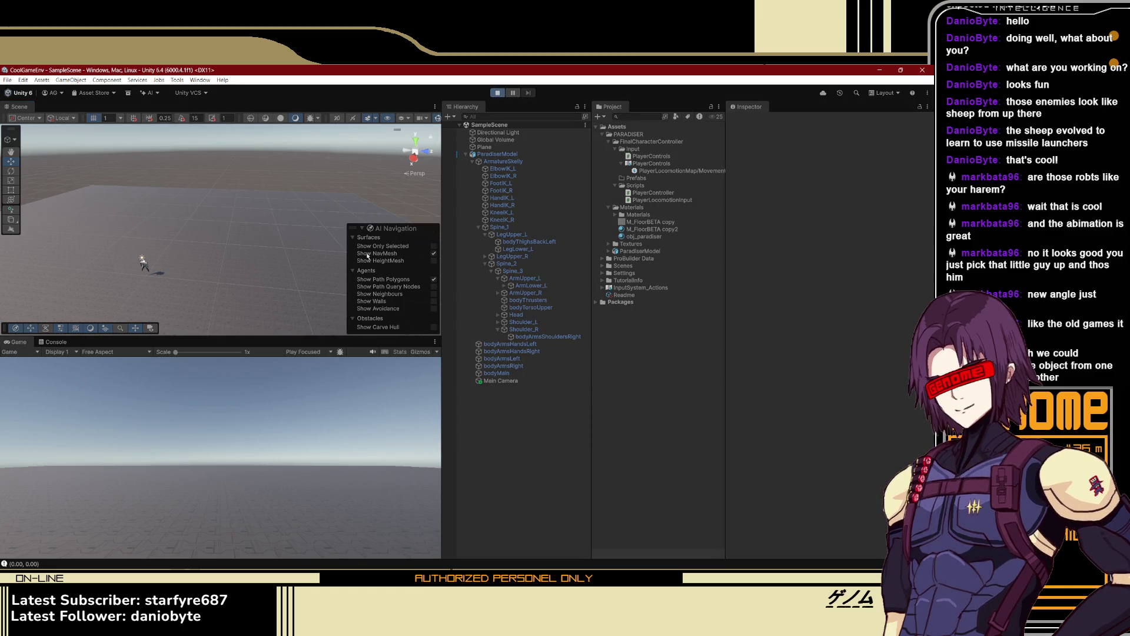
{"action": "key", "text": "a"}
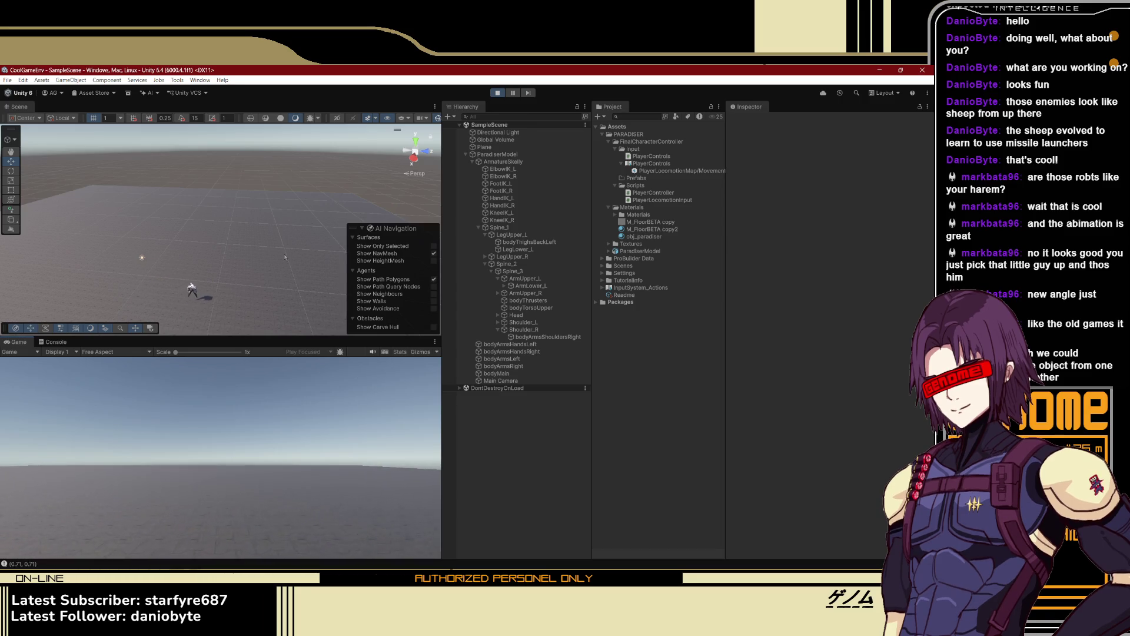
{"action": "key", "text": "w"}
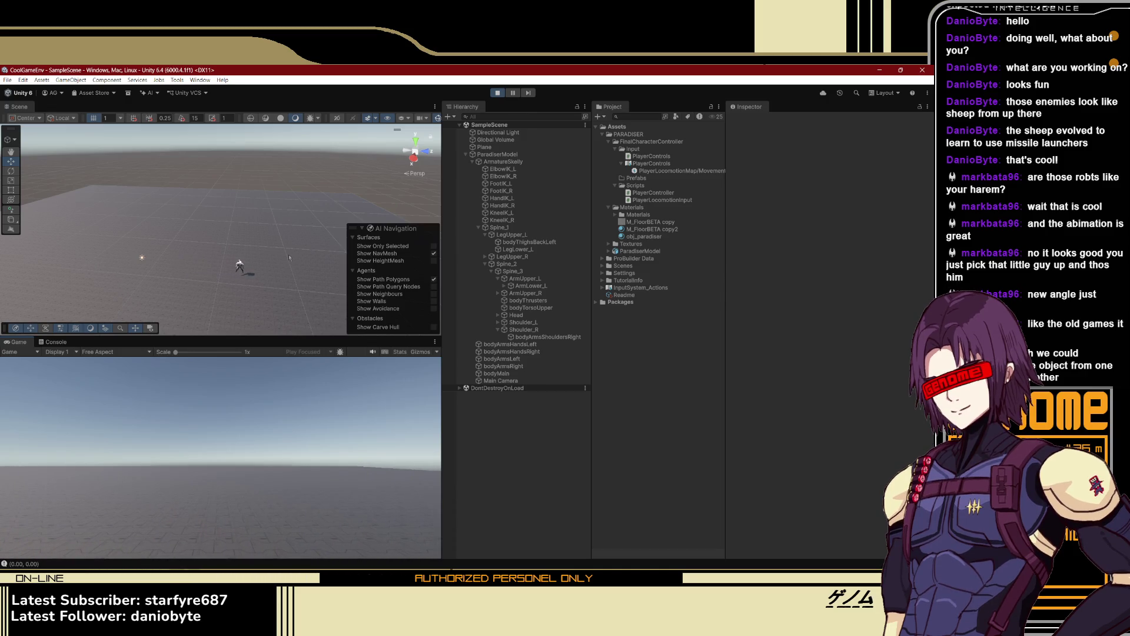
{"action": "left_click", "coordinate": [499, 93]}
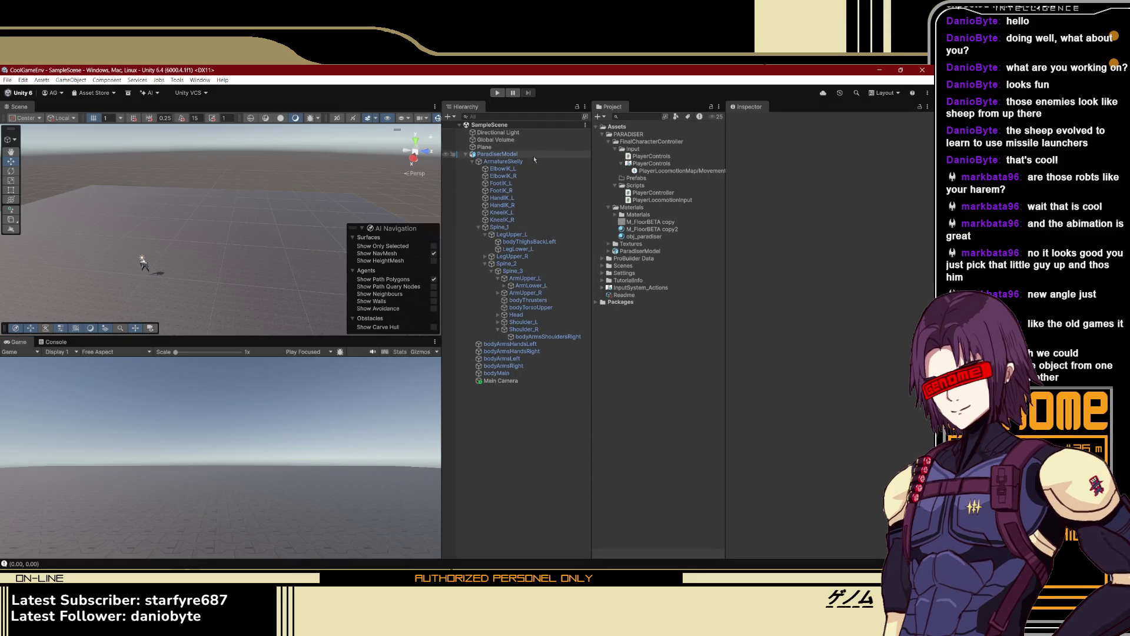
Set ParadiserModel's Player Controller Run Speed to 44 and play again
{"action": "left_click", "coordinate": [497, 154]}
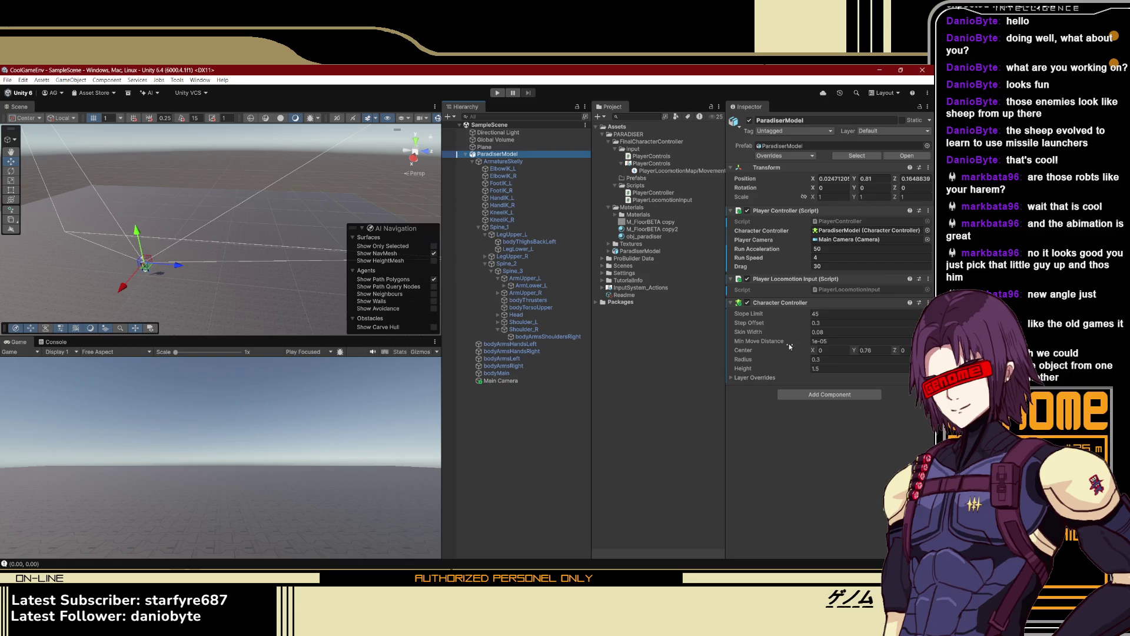
{"action": "left_click", "coordinate": [825, 254]}
{"action": "type", "text": "4"}
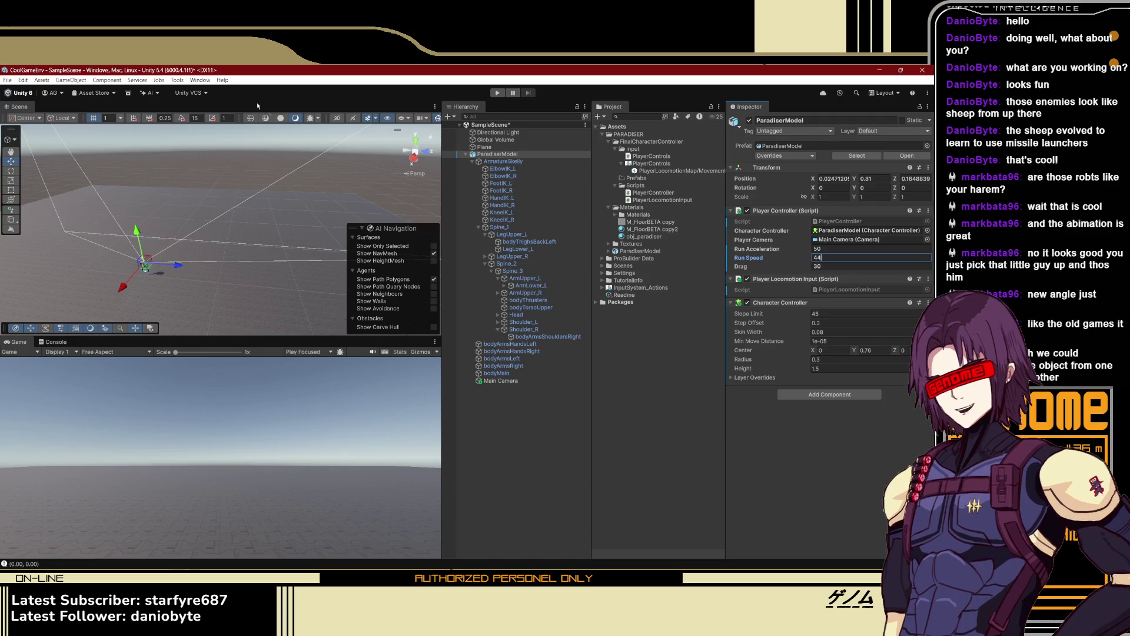
{"action": "left_click", "coordinate": [494, 93]}
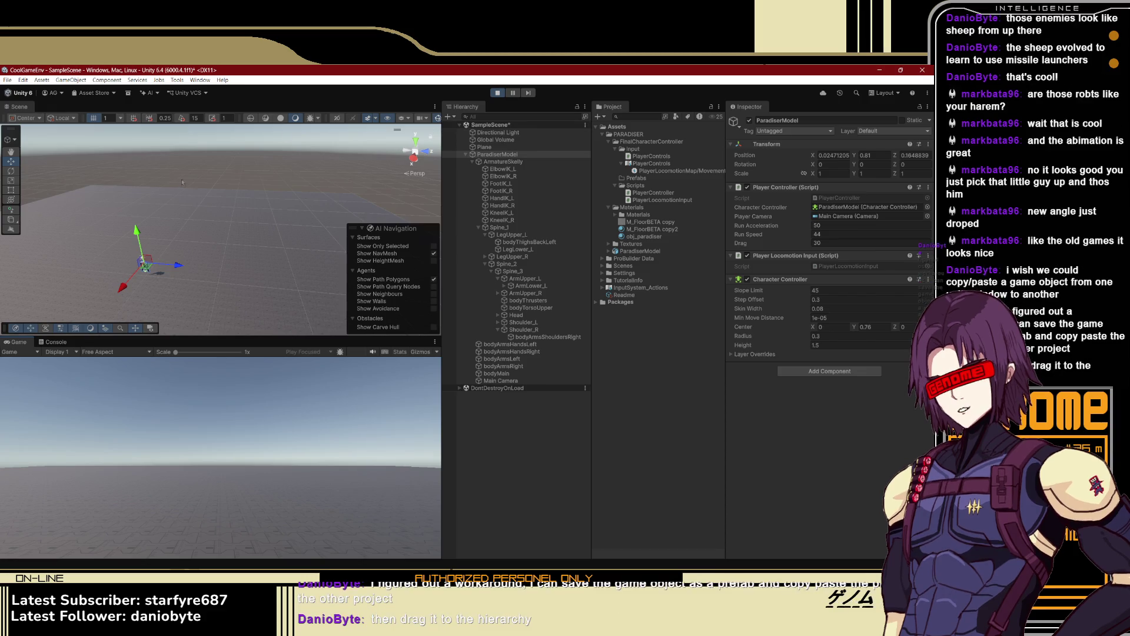
{"action": "scroll", "coordinate": [189, 250], "scroll_direction": "up", "scroll_amount": 5}
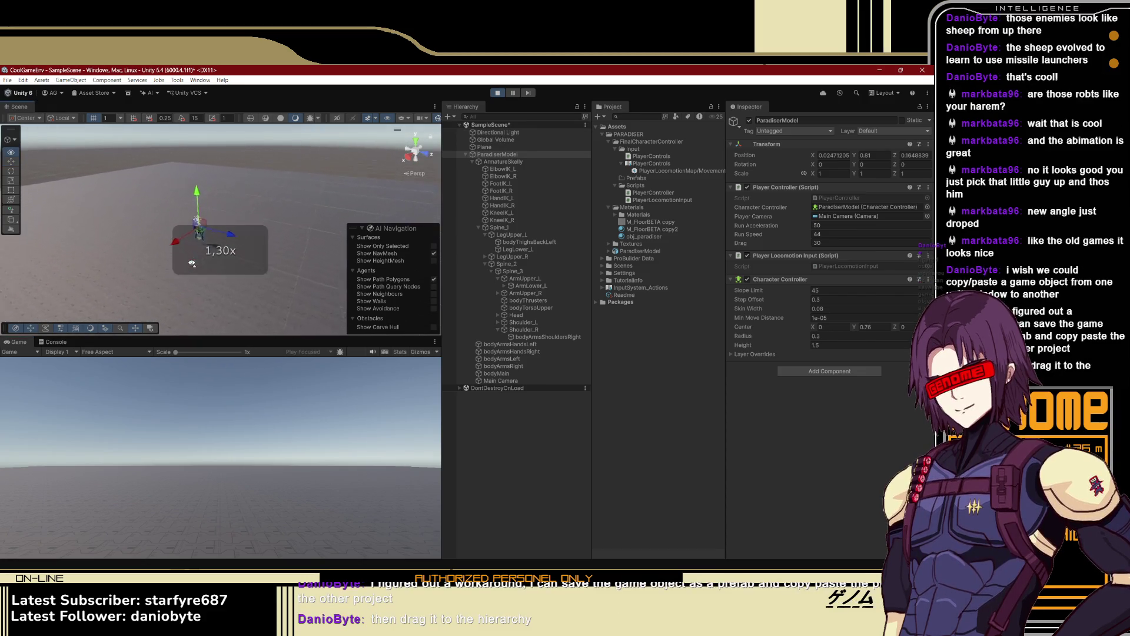
Fly the Scene camera close to the robot, frame it, and orbit out for a wider view
{"action": "scroll", "coordinate": [245, 241], "scroll_direction": "down", "scroll_amount": 4}
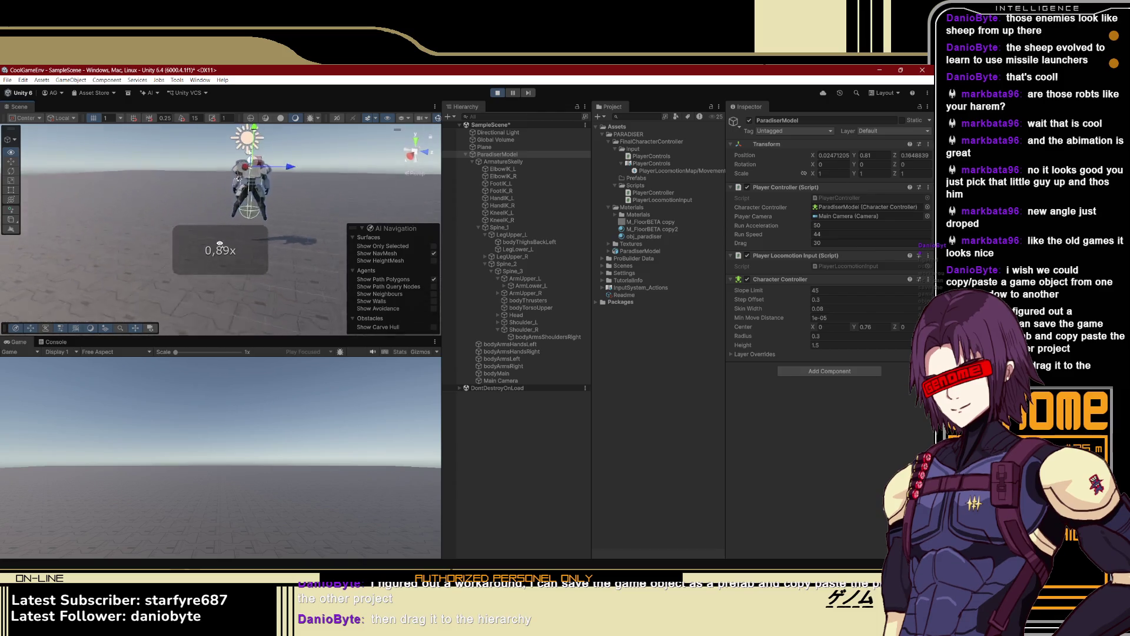
{"action": "key", "text": "w"}
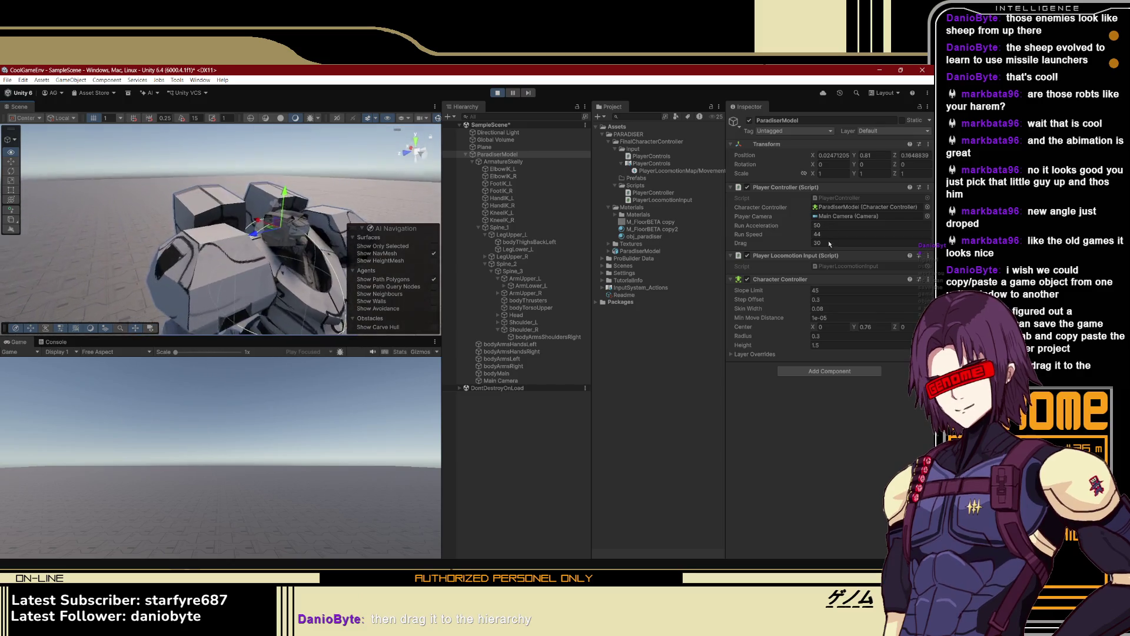
{"action": "key", "text": "f"}
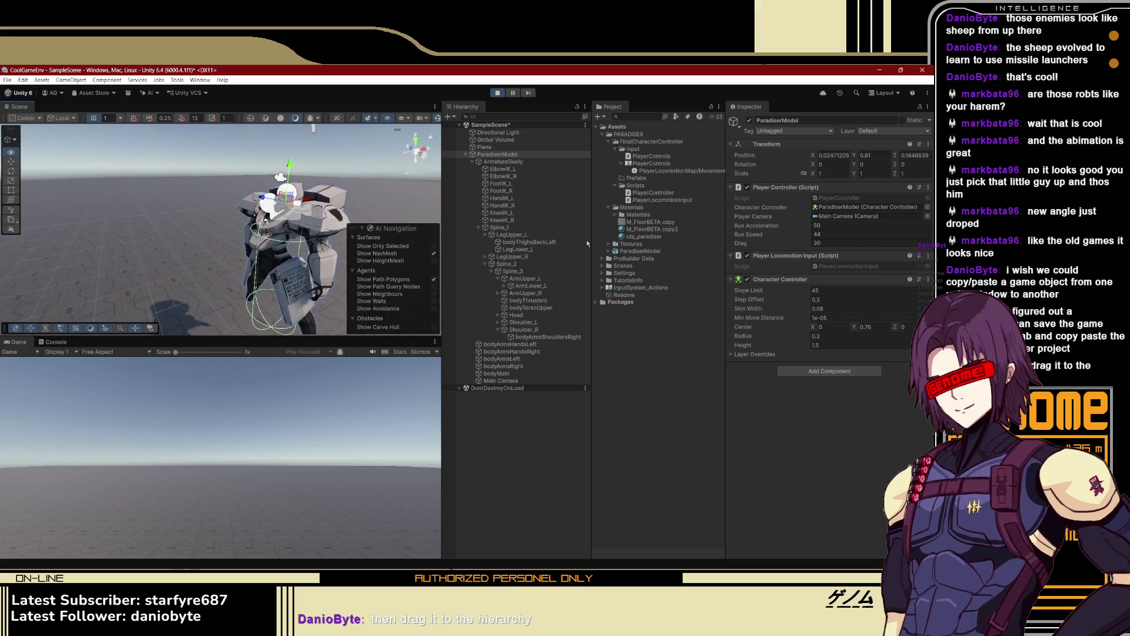
{"action": "left_click_drag", "start_coordinate": [224, 247], "coordinate": [256, 251]}
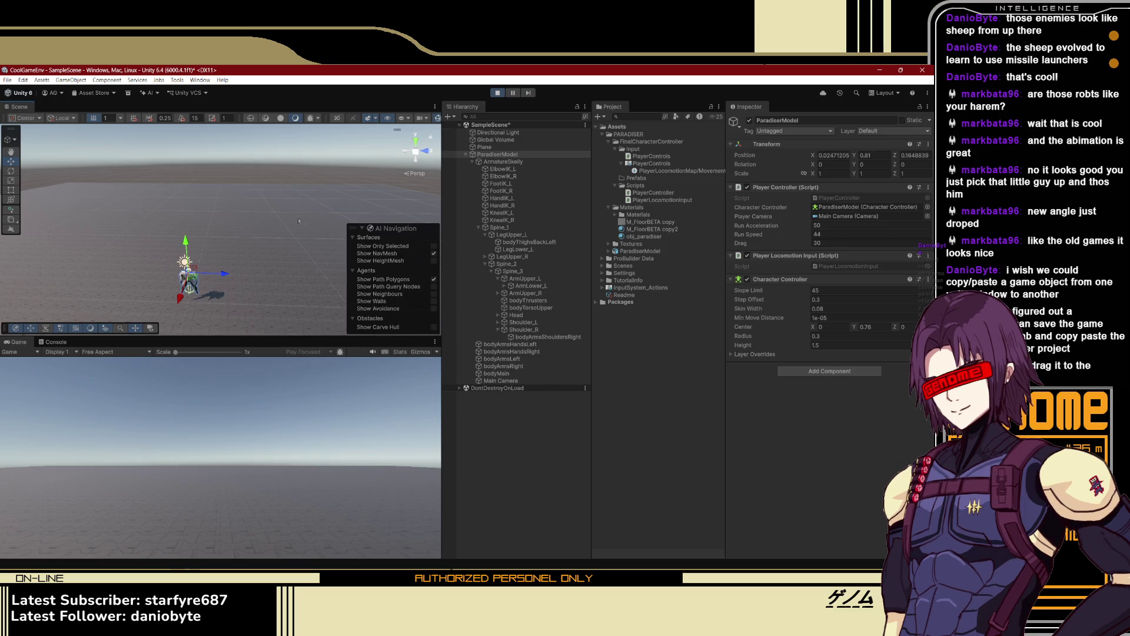
Drive the mech diagonally, sideways and backward in the Game view, then stop the play test
{"action": "left_click", "coordinate": [329, 374]}
{"action": "key", "text": "w+d"}
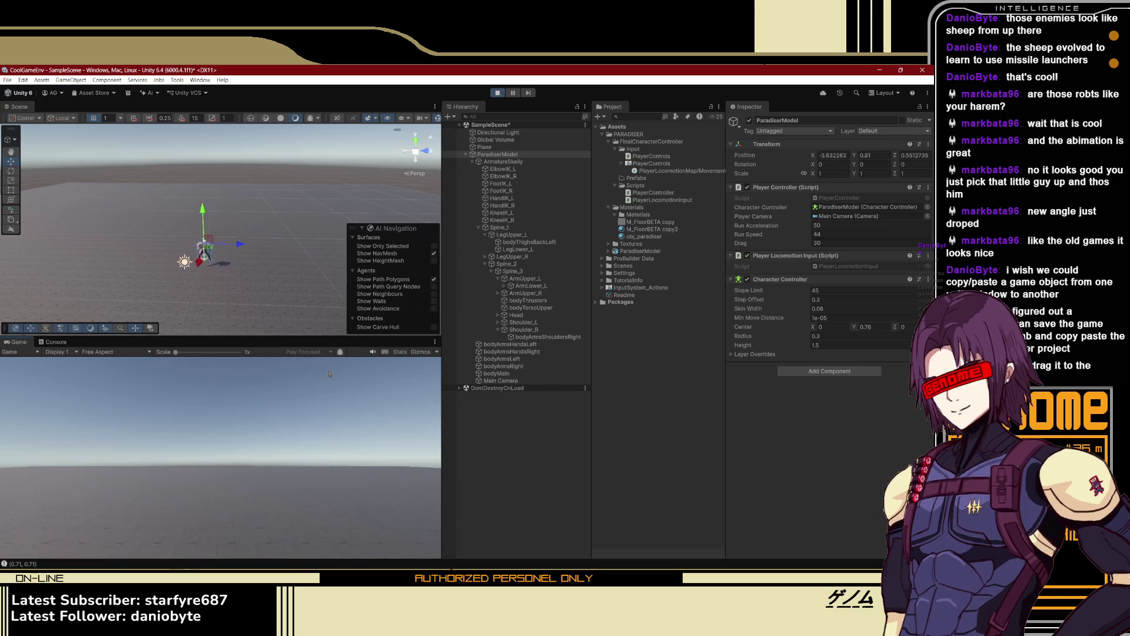
{"action": "key", "text": "a"}
{"action": "key", "text": "s"}
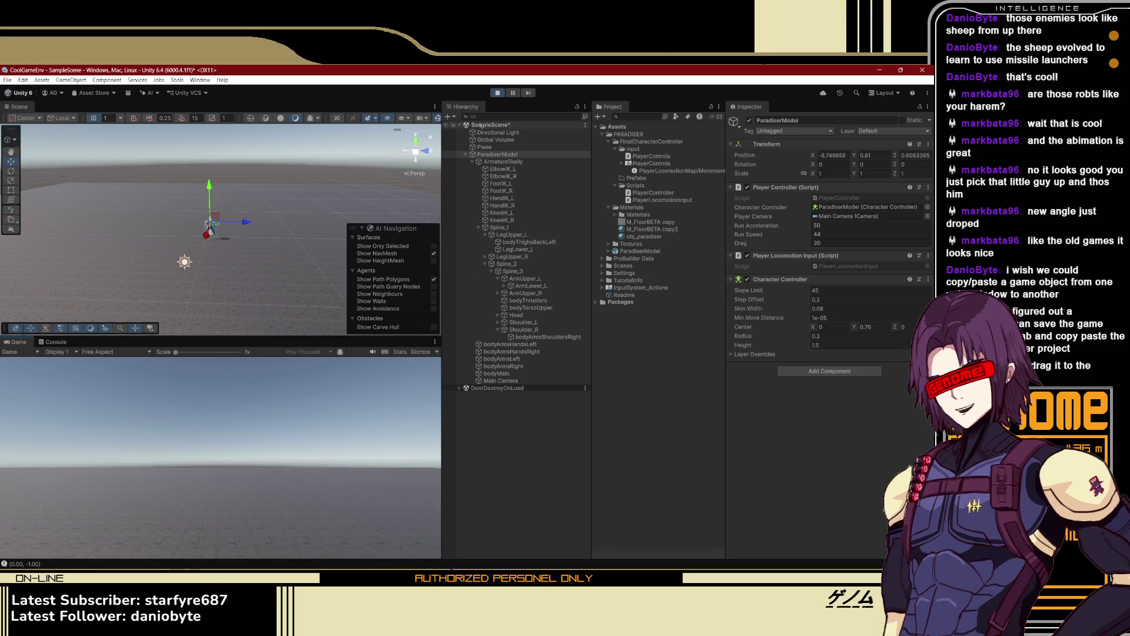
{"action": "left_click", "coordinate": [497, 93]}
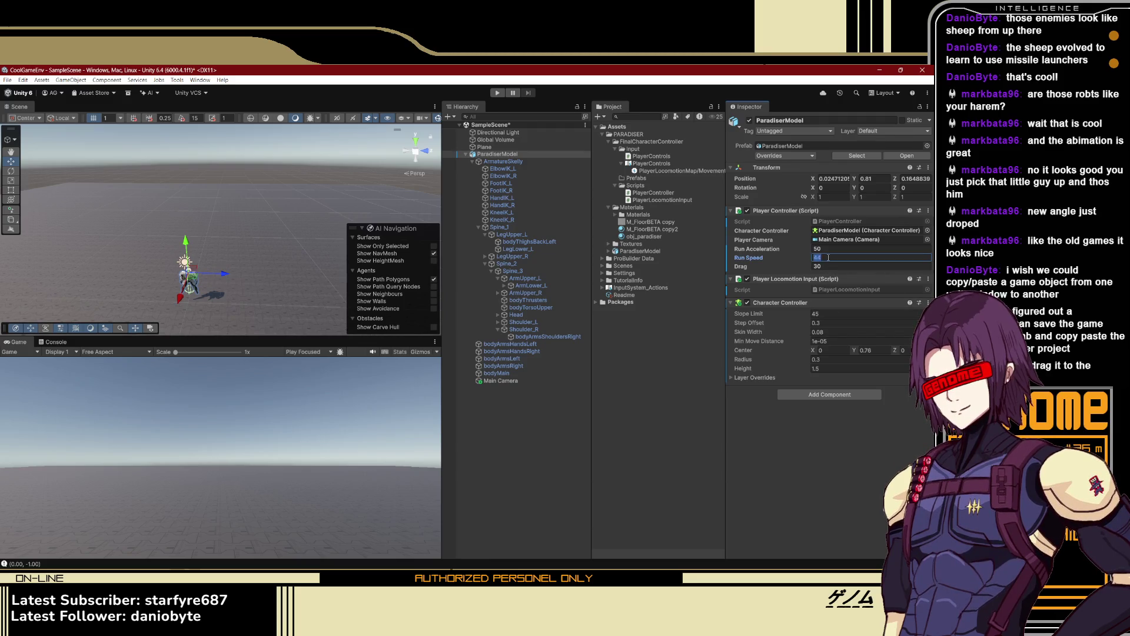
Enter 10 as the Run Speed, start a play test and tilt the Scene view toward the character
{"action": "type", "text": "10"}
{"action": "left_click", "coordinate": [498, 93]}
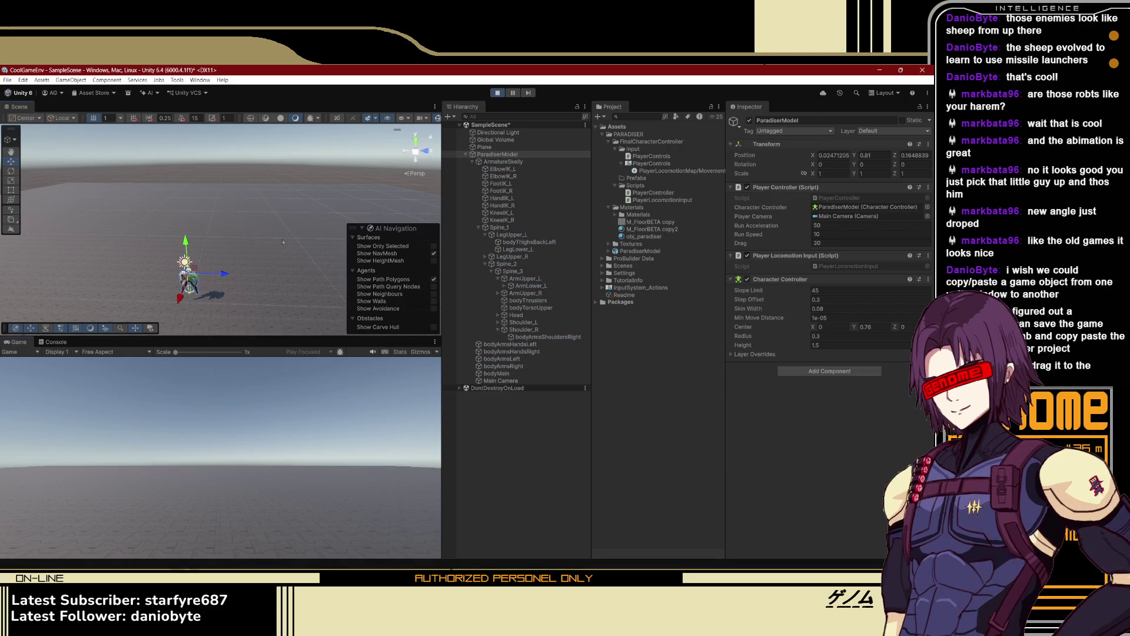
{"action": "left_click_drag", "start_coordinate": [271, 241], "coordinate": [287, 258]}
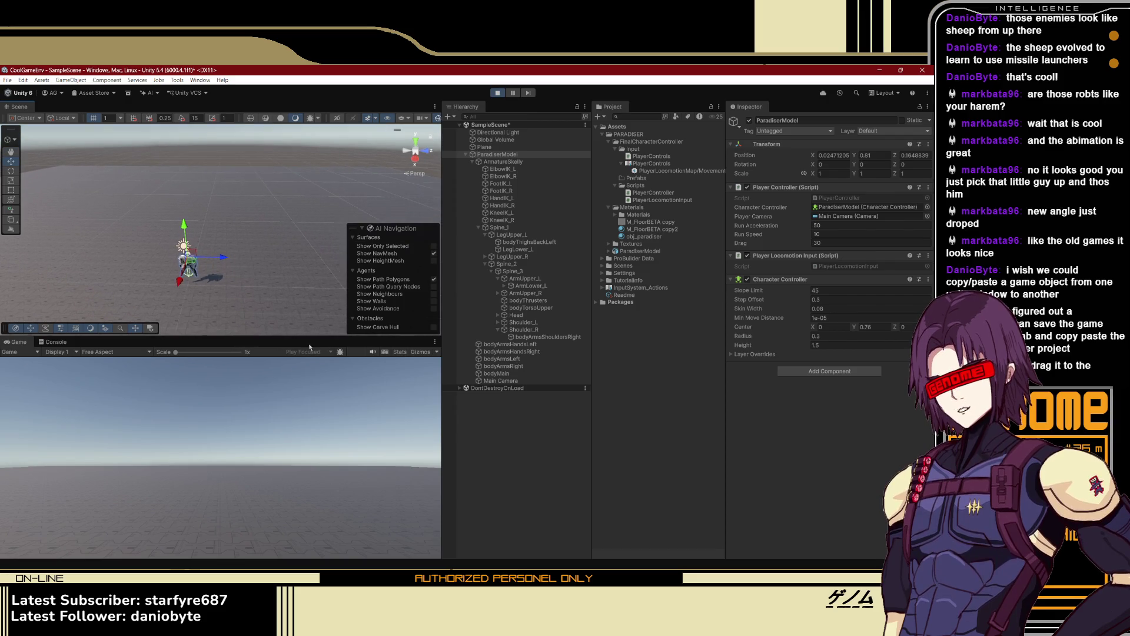
Walk the character diagonally forward-left, then backward and back to each side
{"action": "key", "text": "w+a"}
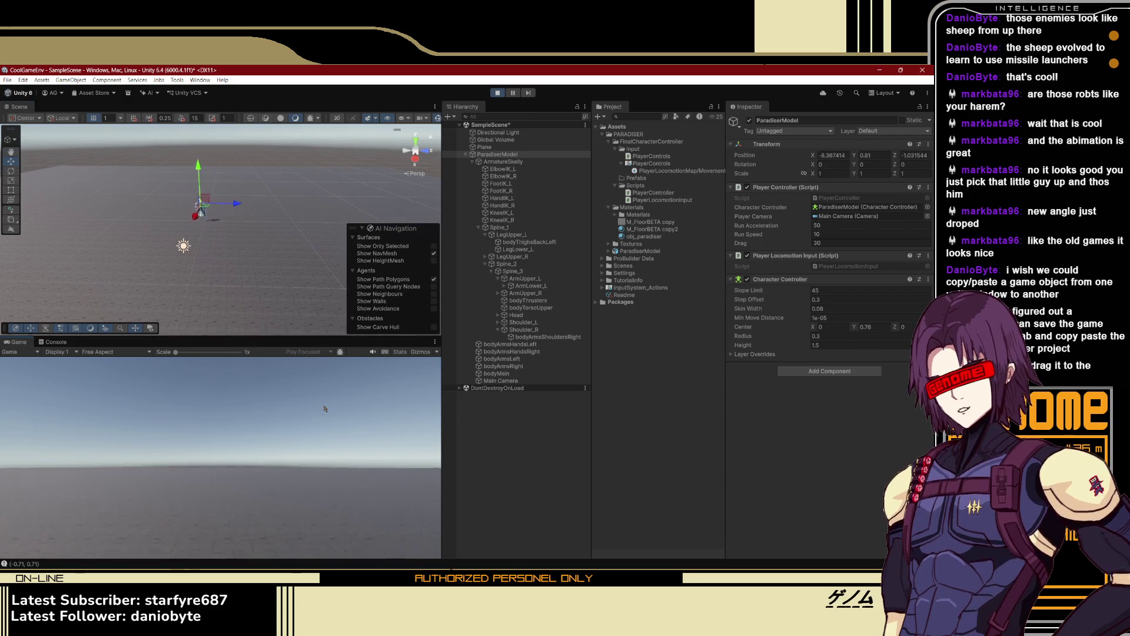
{"action": "key", "text": "w+a"}
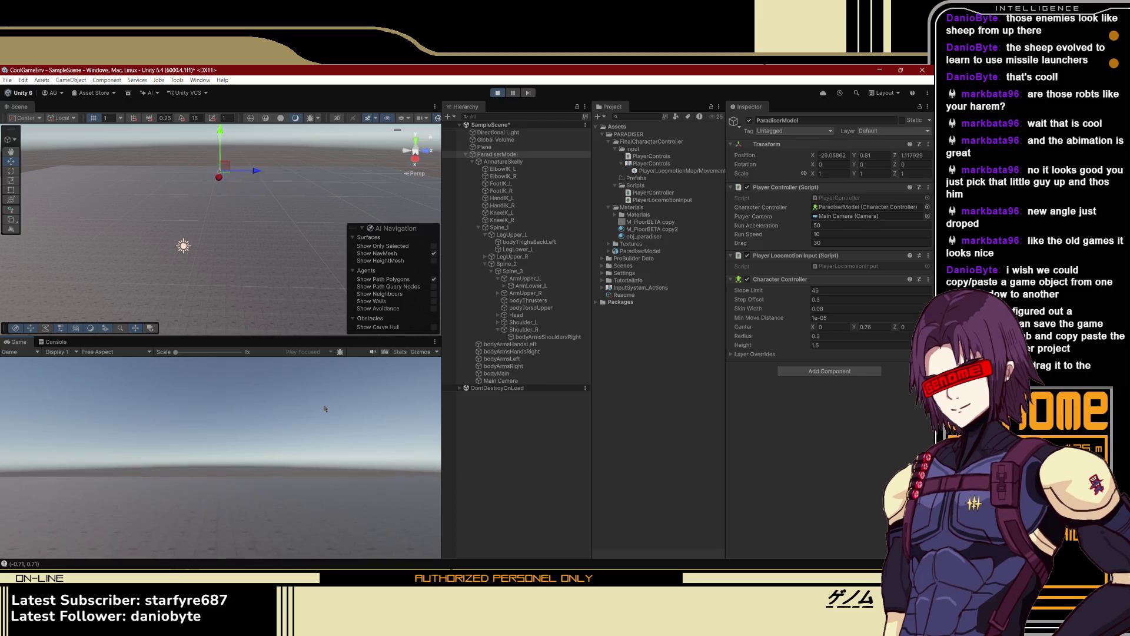
{"action": "key", "text": "s"}
{"action": "key", "text": "s"}
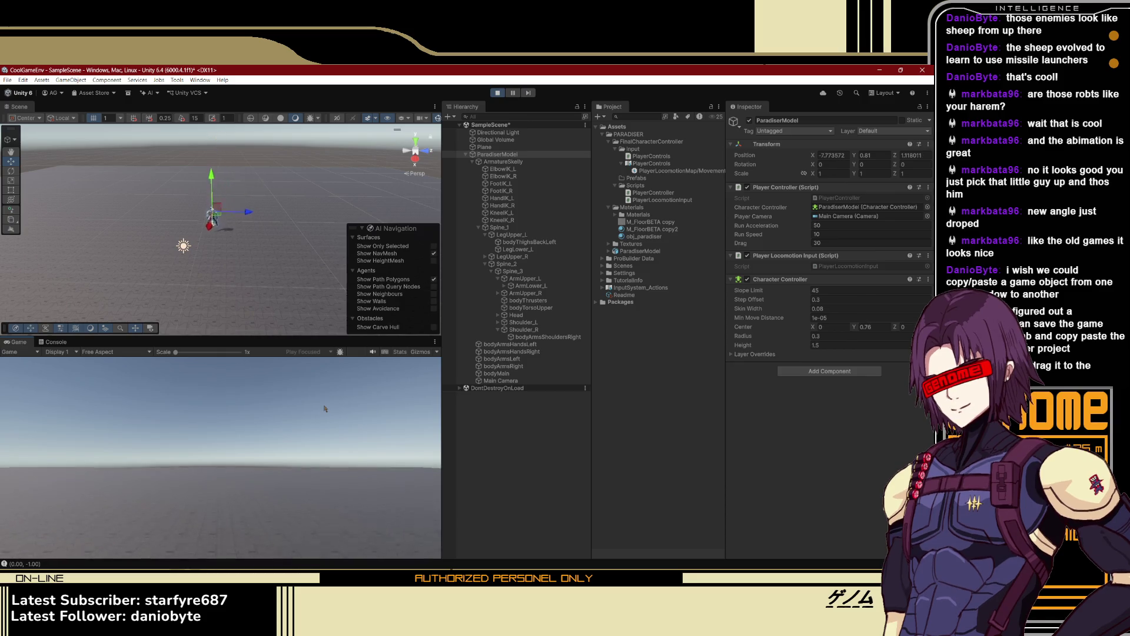
{"action": "key", "text": "s"}
{"action": "key", "text": "a"}
{"action": "key", "text": "d"}
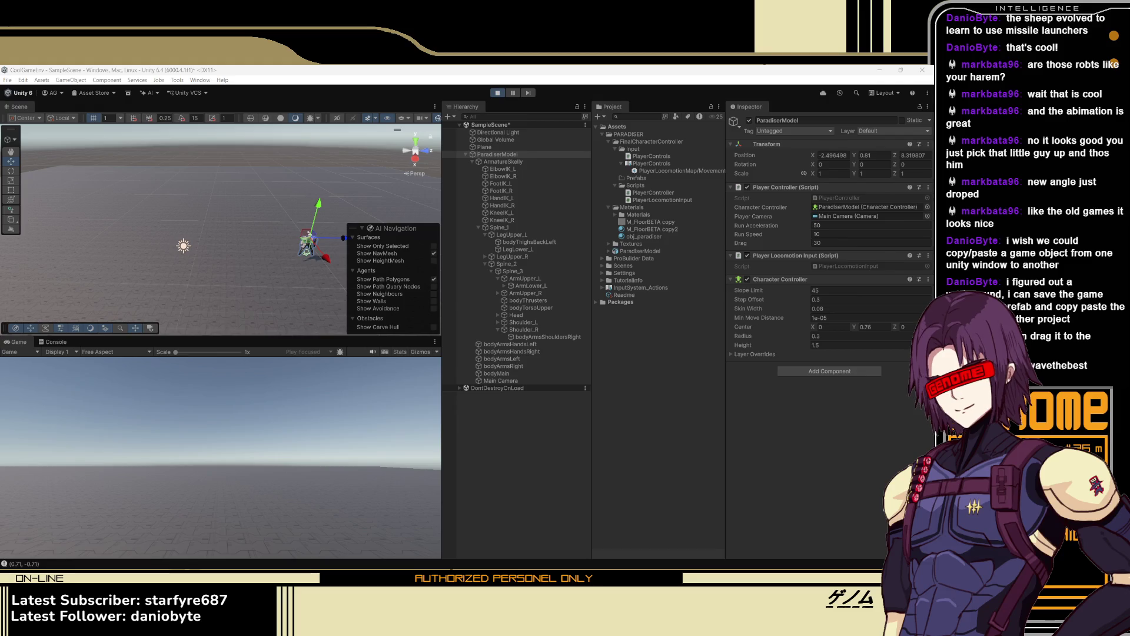
Refocus Unity, walk the mech across the ground in several directions, then exit play mode
{"action": "left_click", "coordinate": [453, 69]}
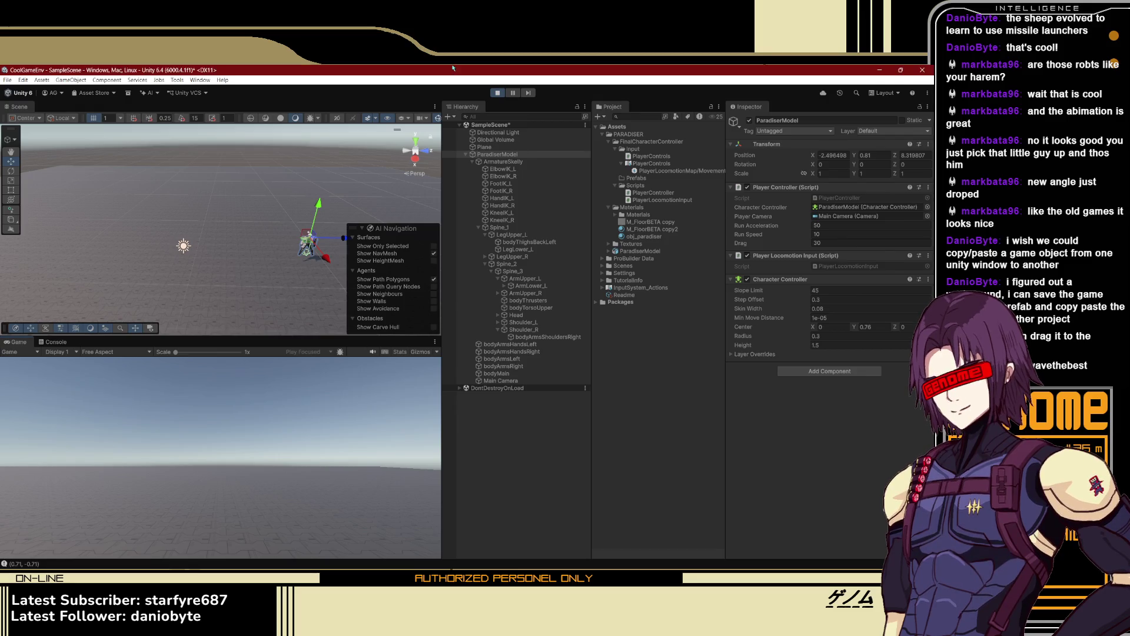
{"action": "key", "text": "s"}
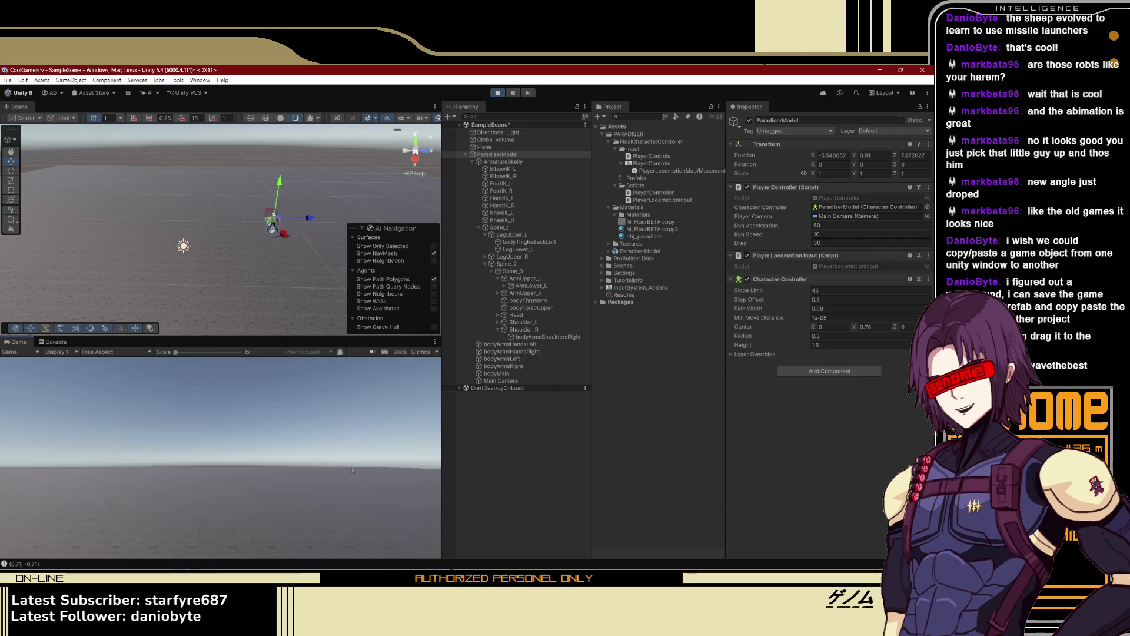
{"action": "key", "text": "a"}
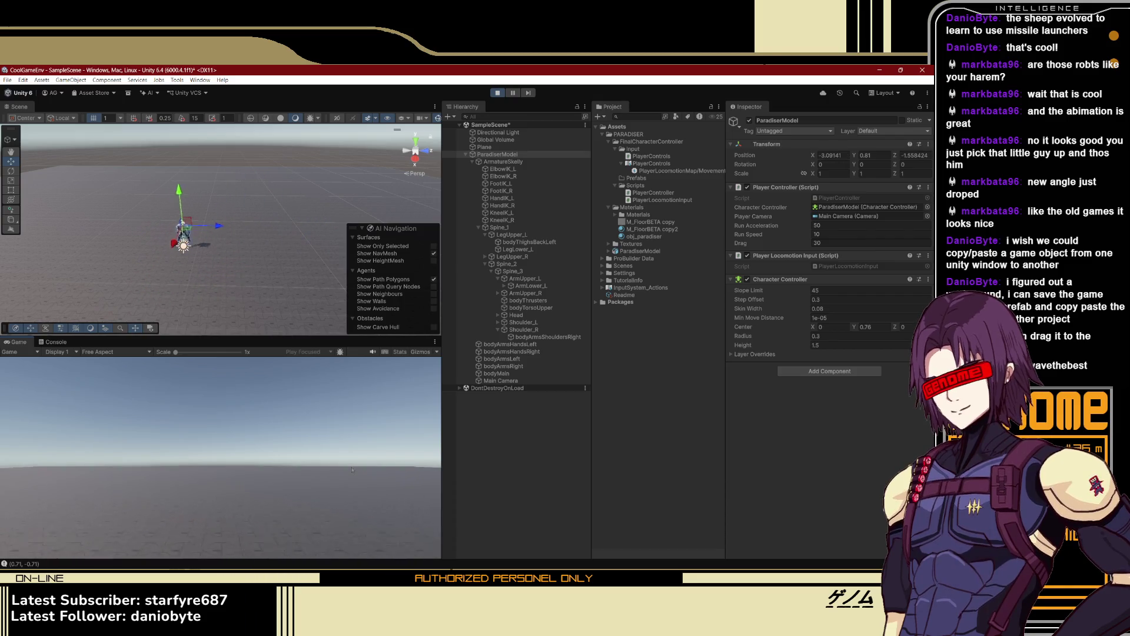
{"action": "key", "text": "s"}
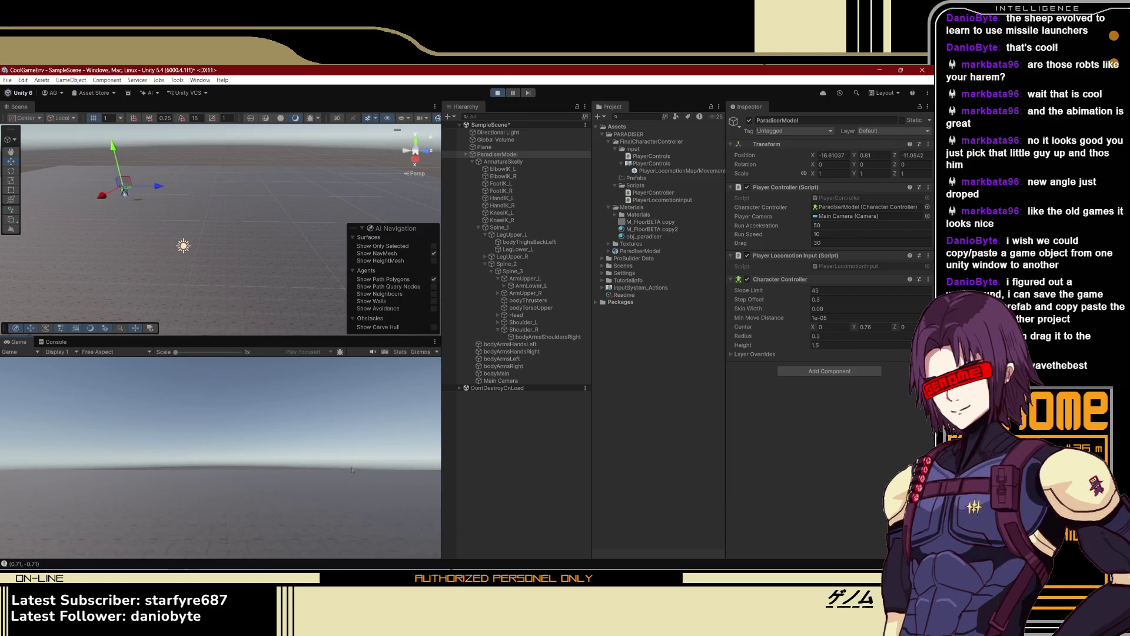
{"action": "key", "text": "d"}
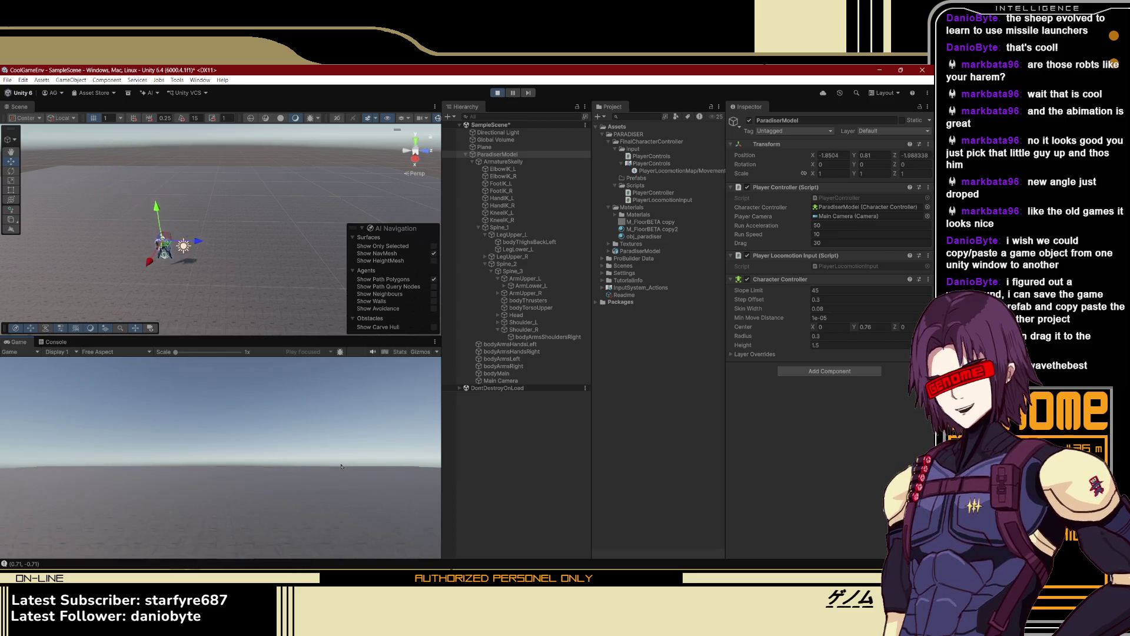
{"action": "key", "text": "s"}
{"action": "key", "text": "w"}
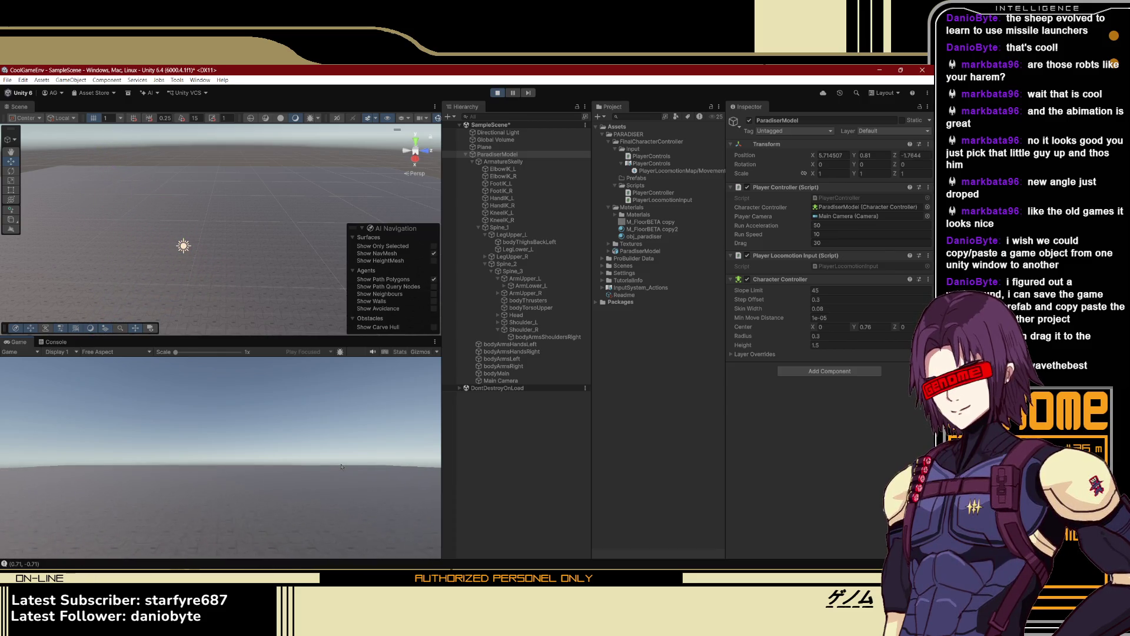
{"action": "key", "text": "a"}
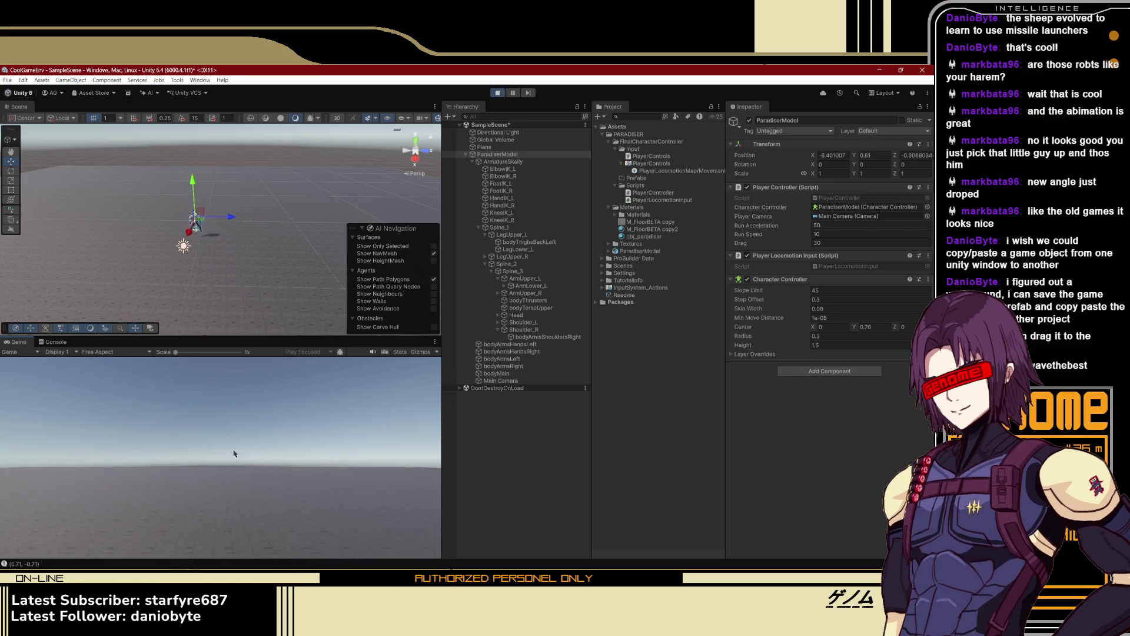
{"action": "left_click", "coordinate": [497, 93]}
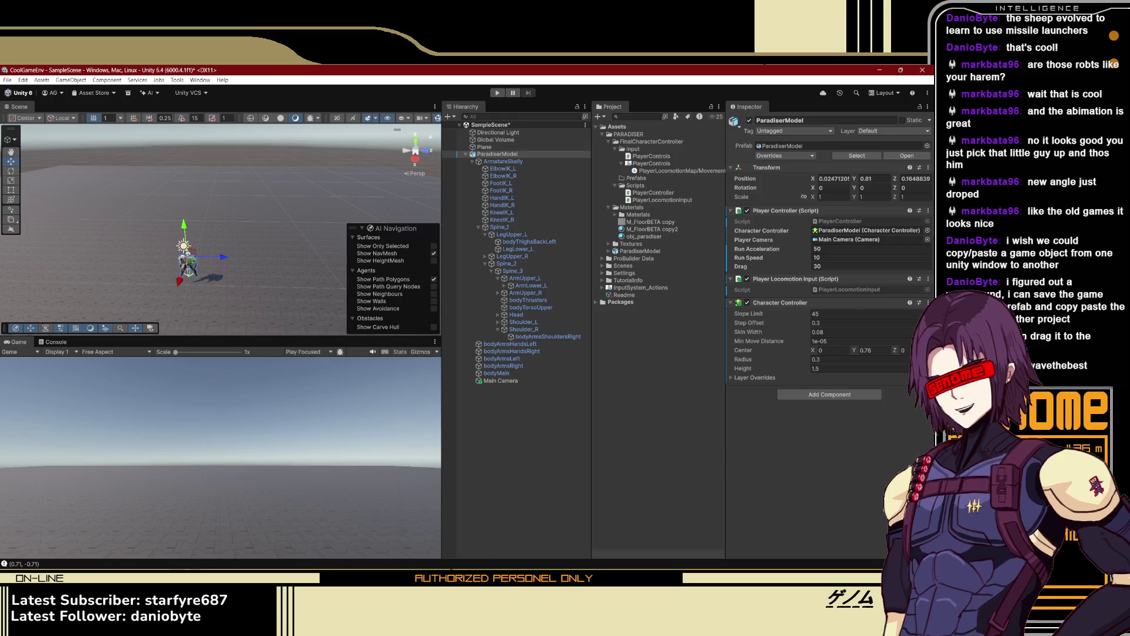
Switch from Unity to the tutorial video paused on the new Look action
{"action": "key", "text": "alt+Tab"}
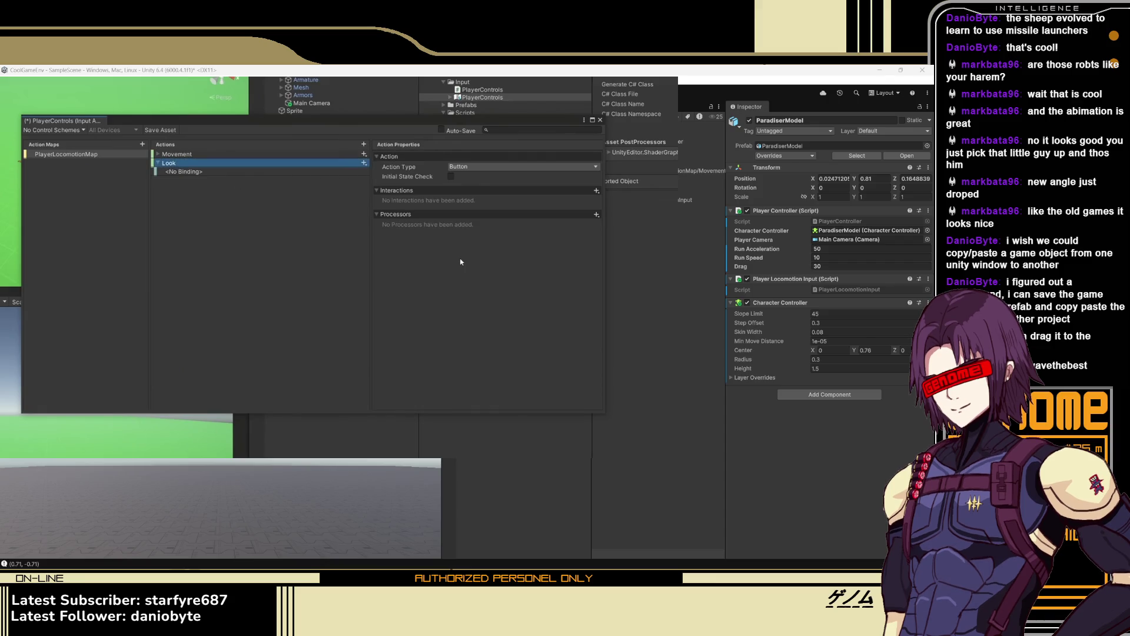
{"action": "mouse_move", "coordinate": [482, 168]}
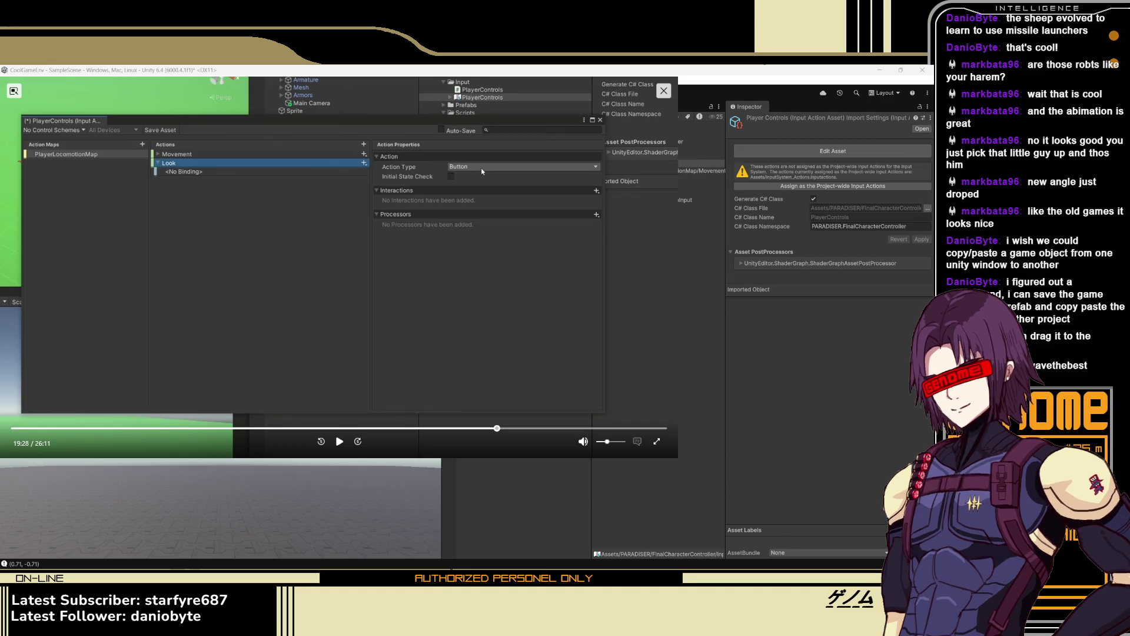
Step through the tutorial as Look gets Action Type Value and Control Type Vector 2
{"action": "left_click", "coordinate": [340, 442]}
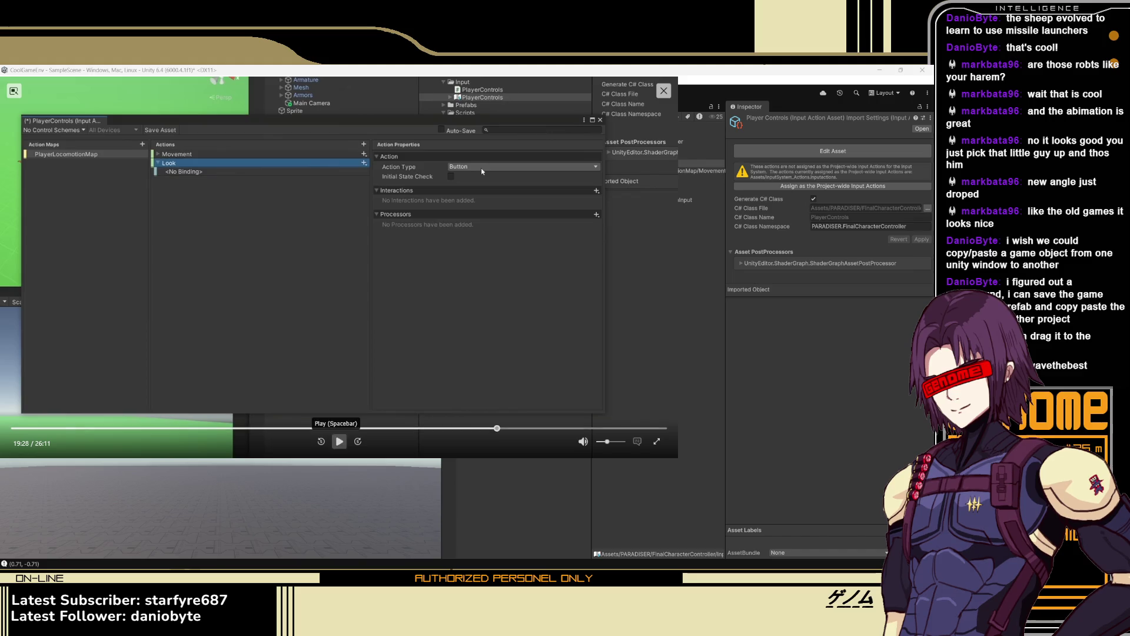
{"action": "left_click", "coordinate": [340, 442]}
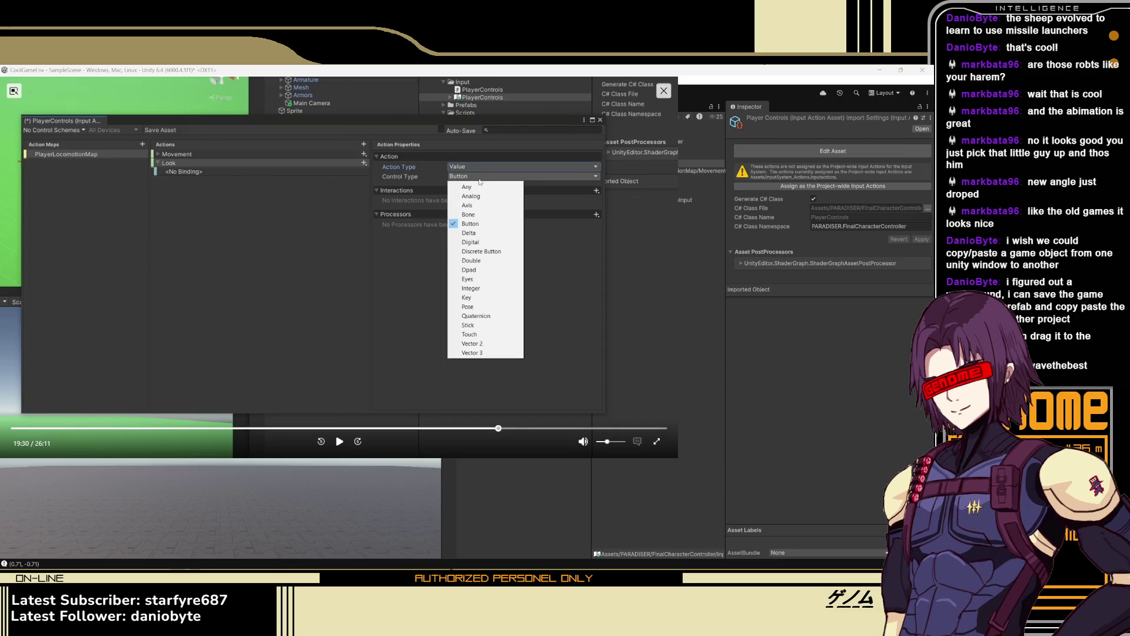
{"action": "left_click", "coordinate": [341, 442]}
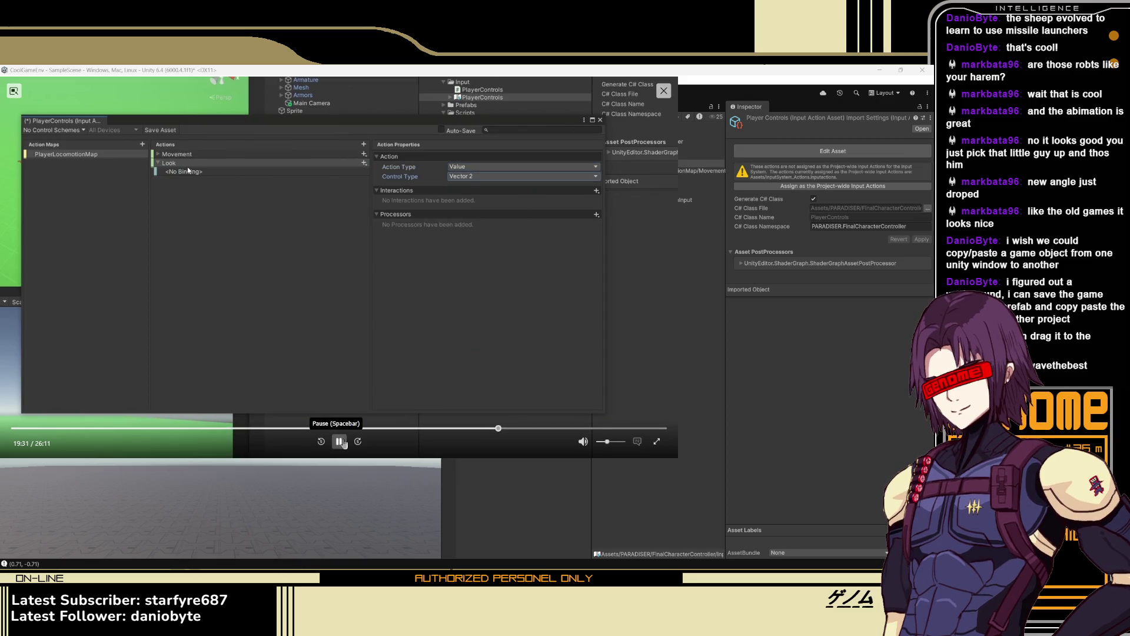
{"action": "left_click", "coordinate": [341, 441]}
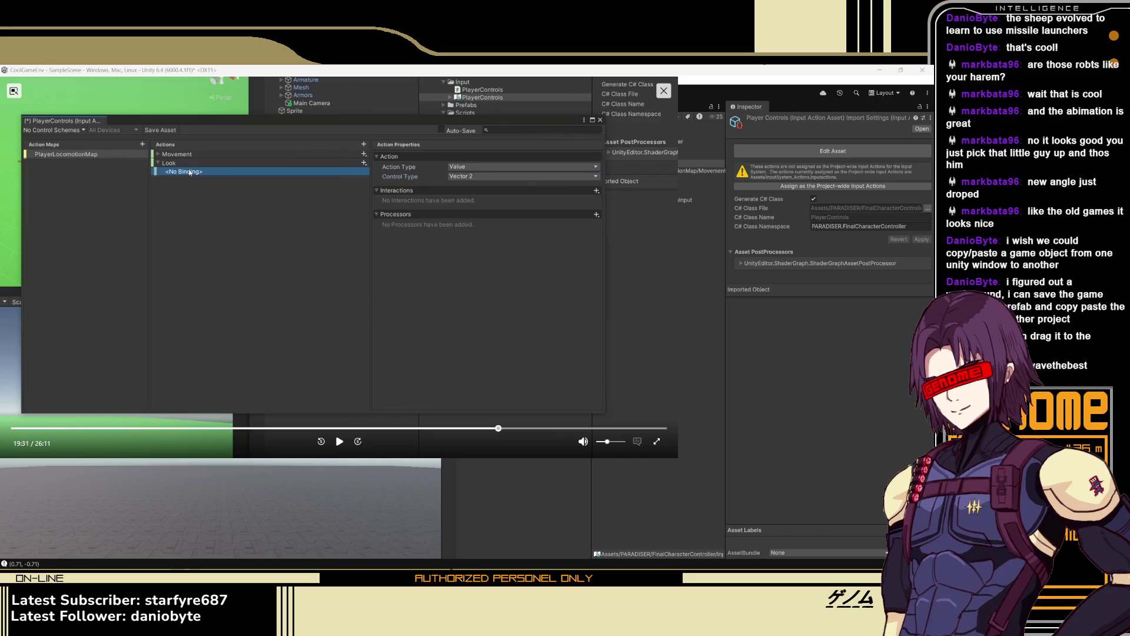
{"action": "left_click", "coordinate": [339, 441]}
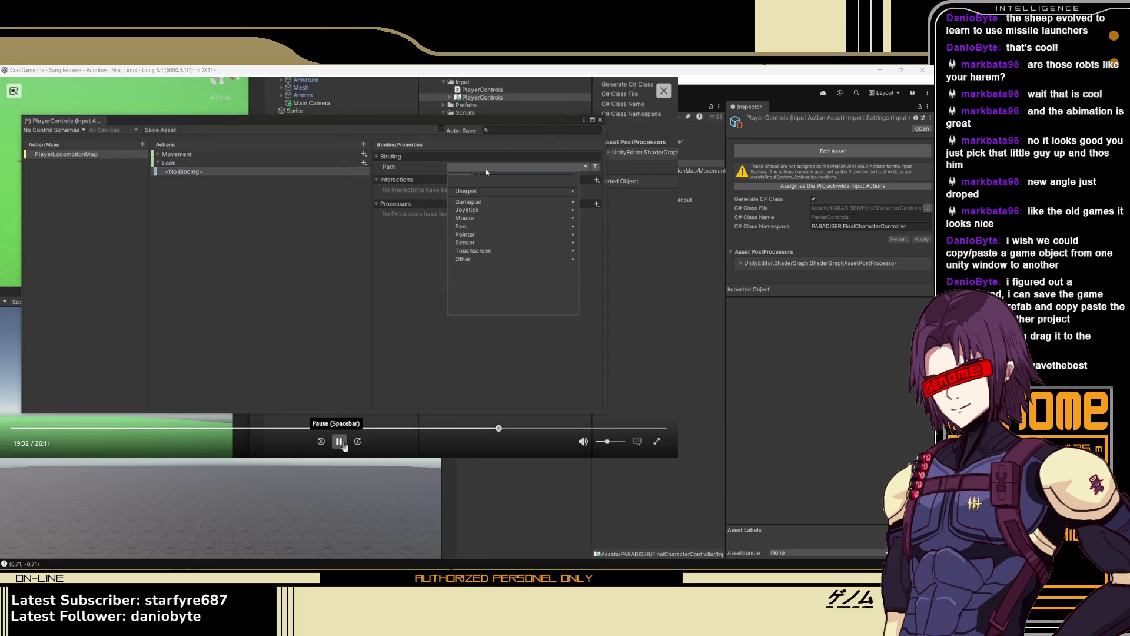
{"action": "left_click", "coordinate": [340, 441]}
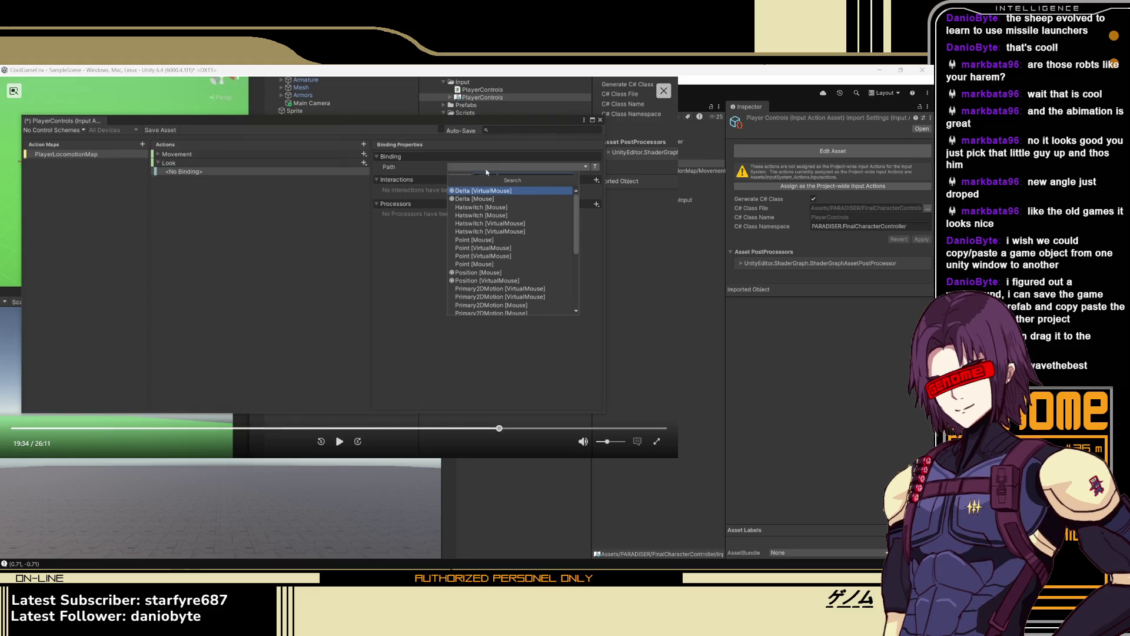
Follow the tutorial binding Look to Delta [Mouse], then return to the Unity editor
{"action": "left_click", "coordinate": [339, 443]}
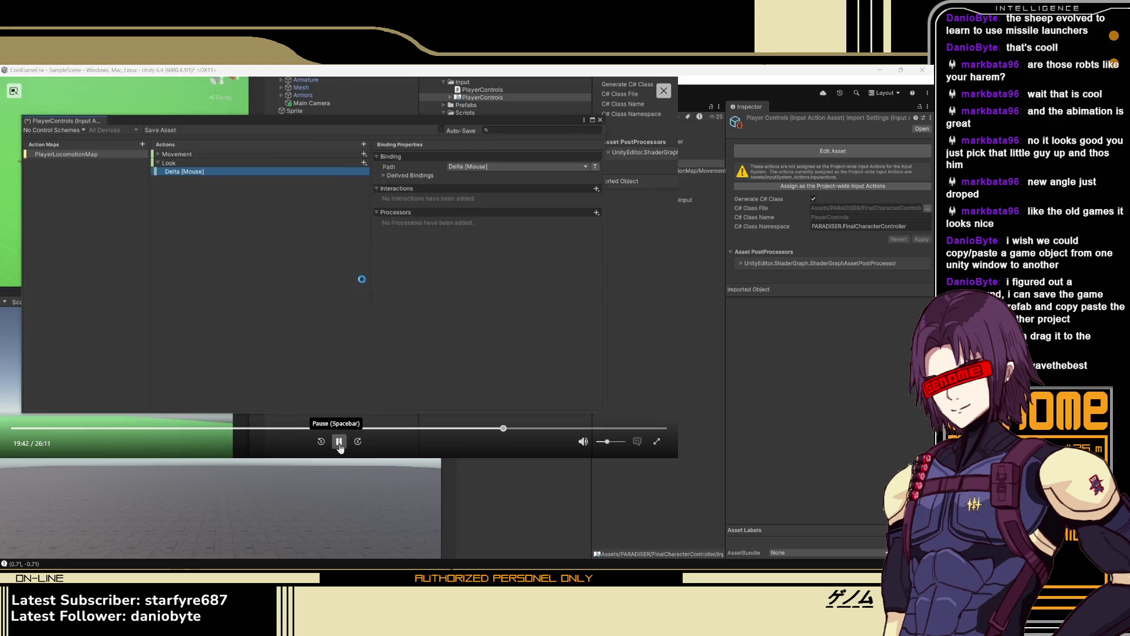
{"action": "left_click", "coordinate": [339, 442]}
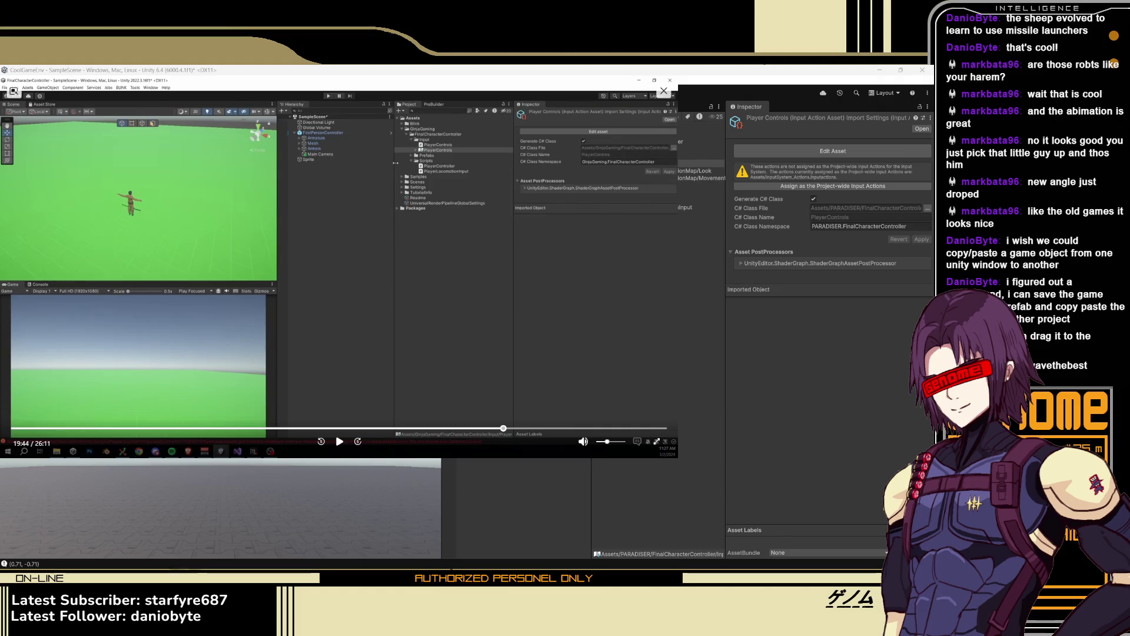
{"action": "left_click", "coordinate": [701, 163]}
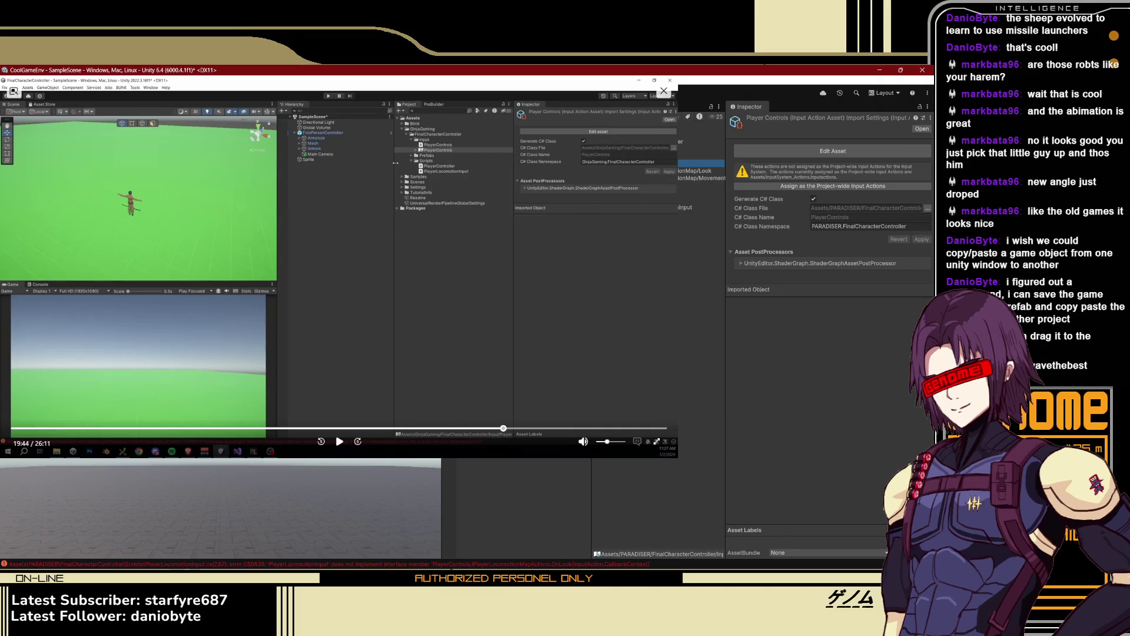
{"action": "left_click", "coordinate": [339, 441]}
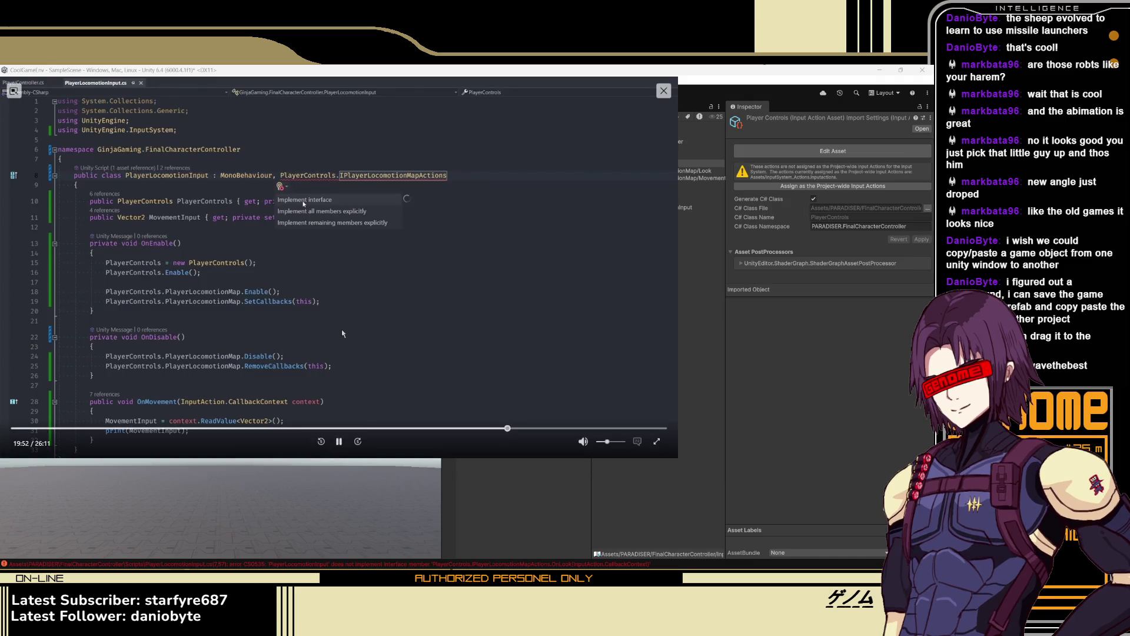
Rewind the tutorial, open the CS0535 error details in Unity's Console, and resume the video
{"action": "key", "text": "Left"}
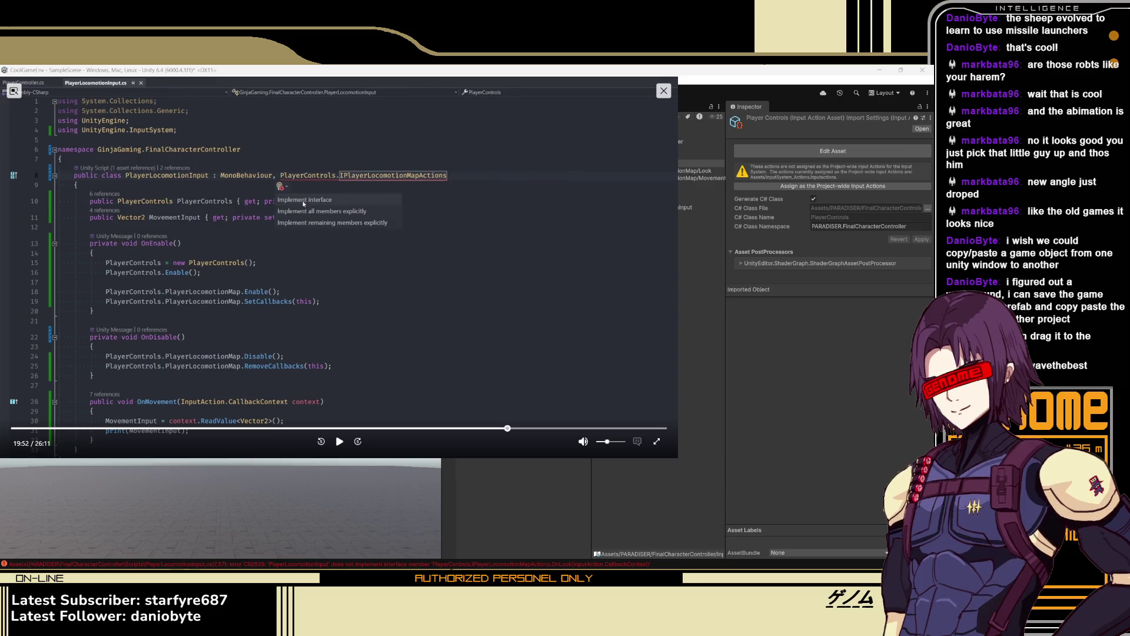
{"action": "left_click", "coordinate": [368, 555]}
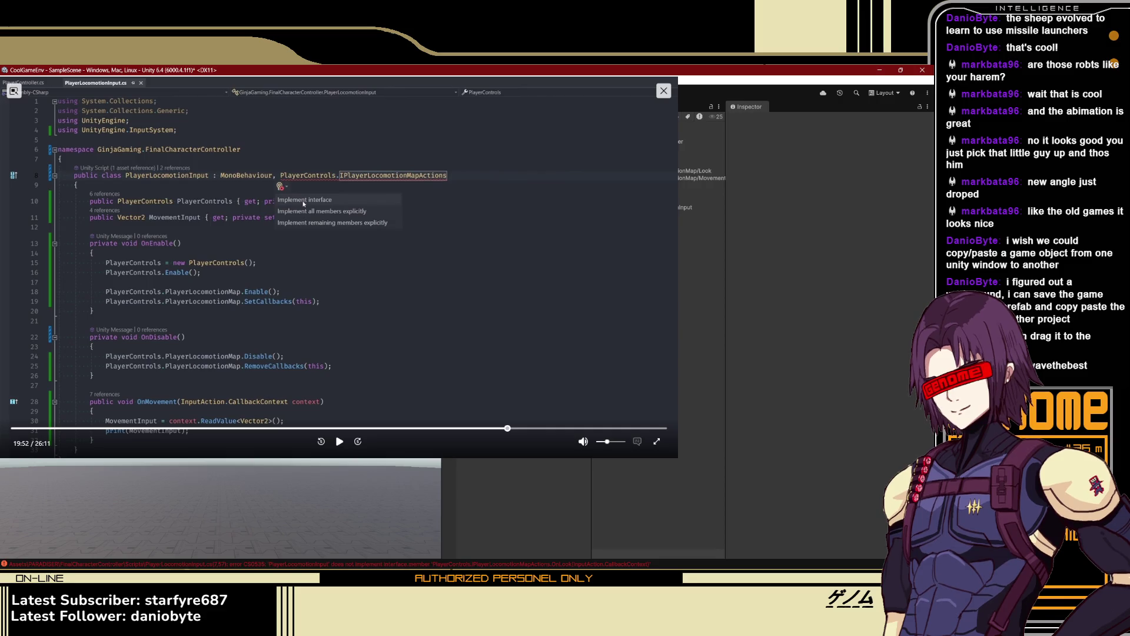
{"action": "left_click", "coordinate": [463, 564]}
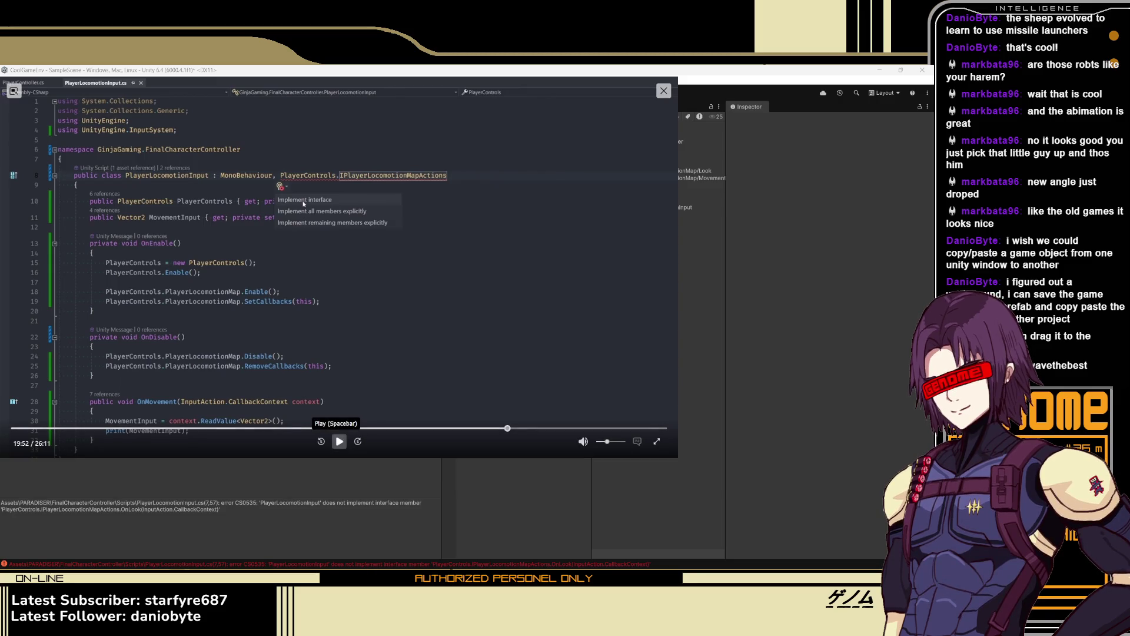
{"action": "left_click", "coordinate": [339, 443]}
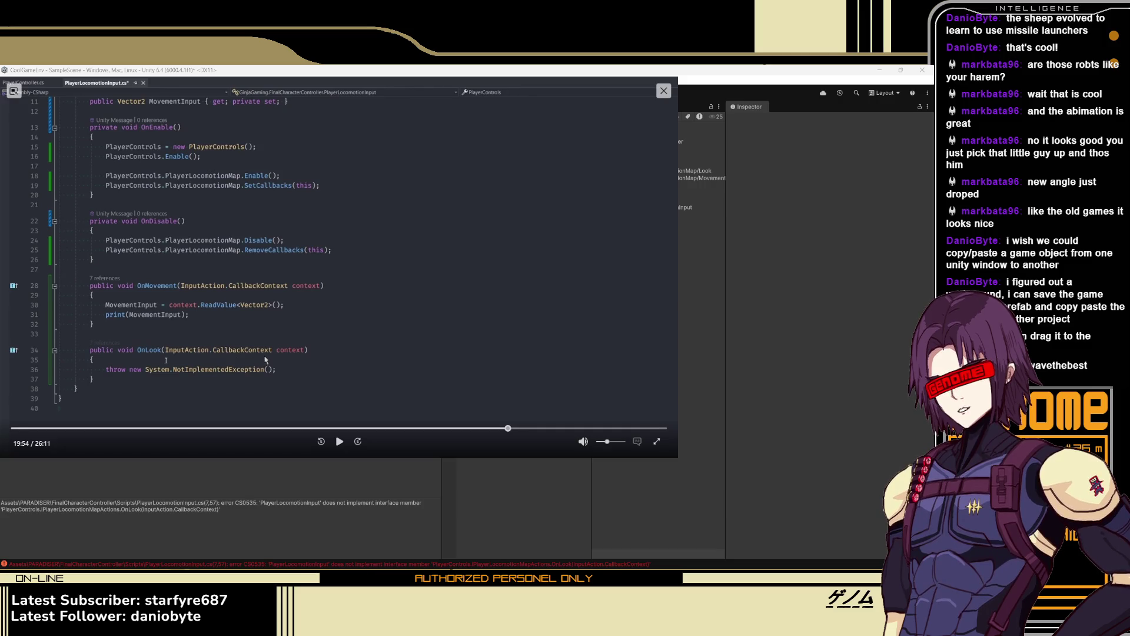
Play the tutorial until it adds public Vector2 LookInput { get; private set; } below MovementInput
{"action": "left_click", "coordinate": [340, 441]}
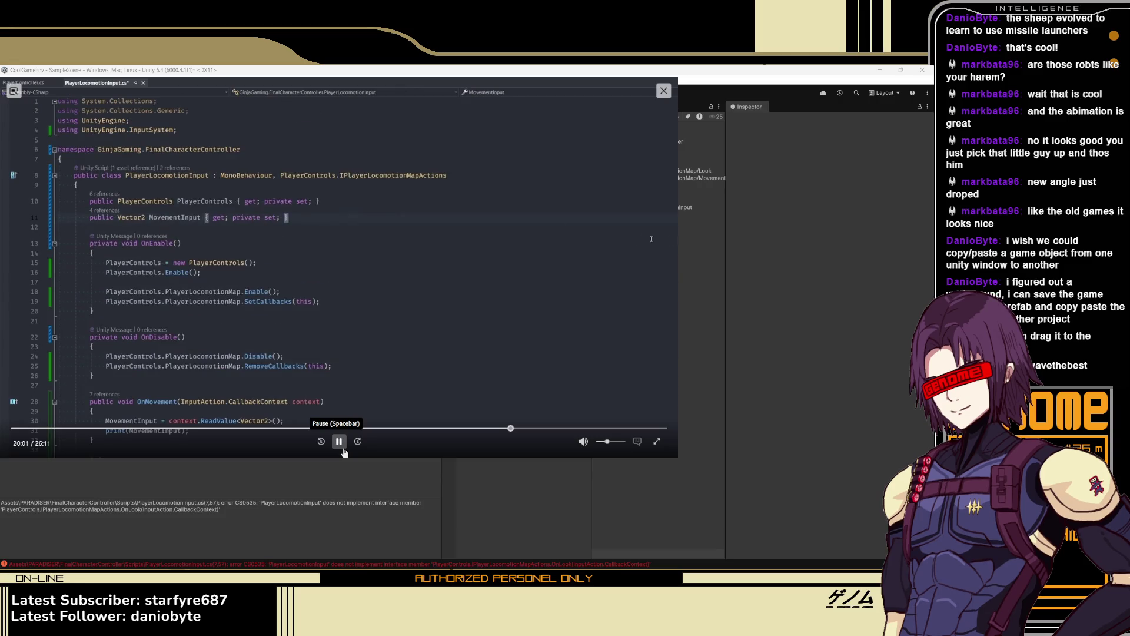
{"action": "left_click", "coordinate": [339, 442]}
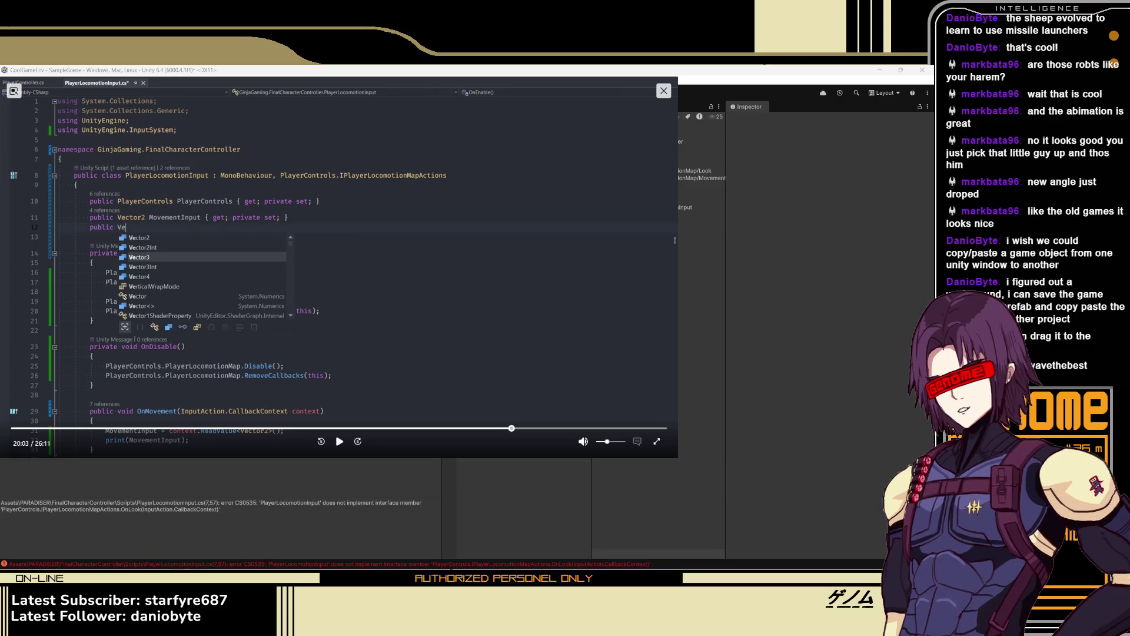
{"action": "left_click", "coordinate": [340, 441]}
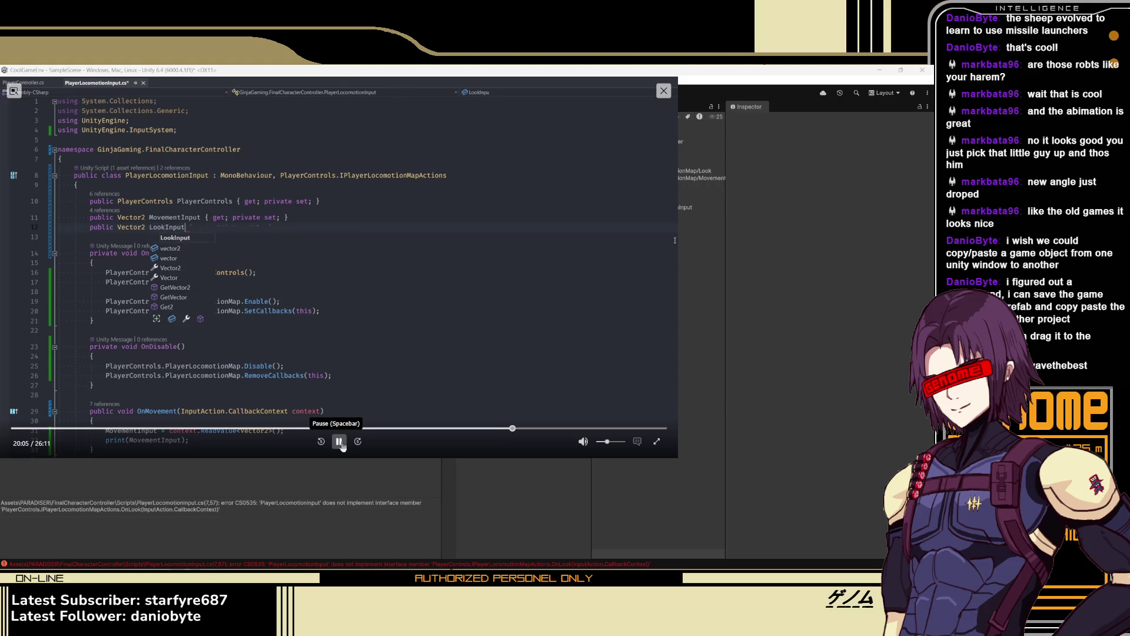
{"action": "left_click", "coordinate": [341, 444]}
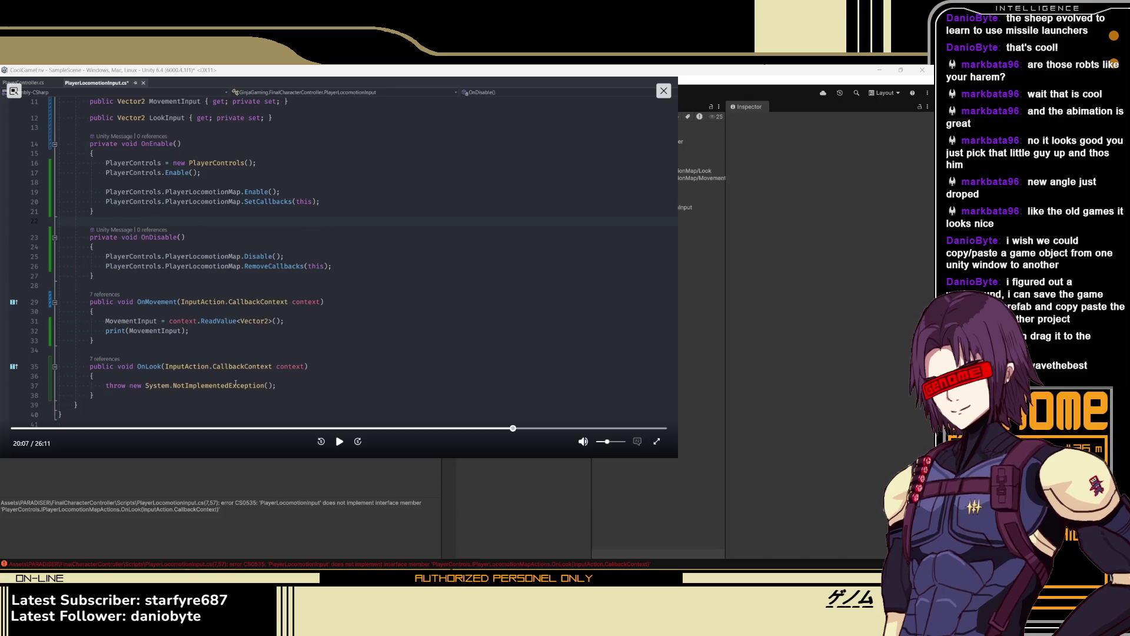
Play the tutorial until OnLook assigns LookInput = context.ReadValue<Vector2>(), then pause
{"action": "left_click", "coordinate": [341, 442]}
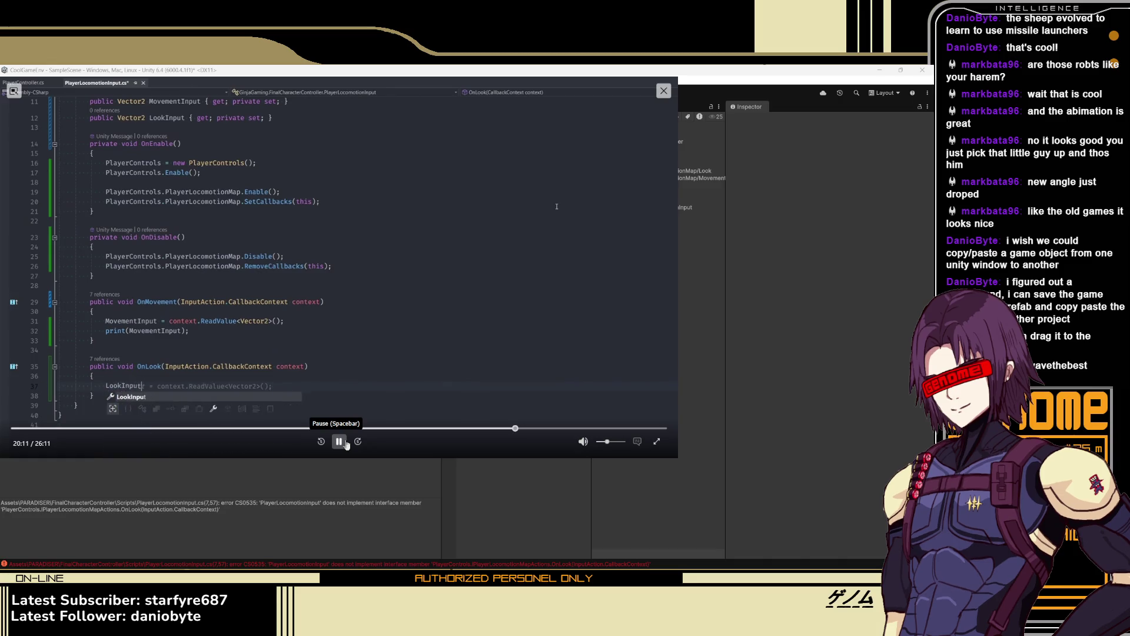
{"action": "left_click", "coordinate": [346, 443]}
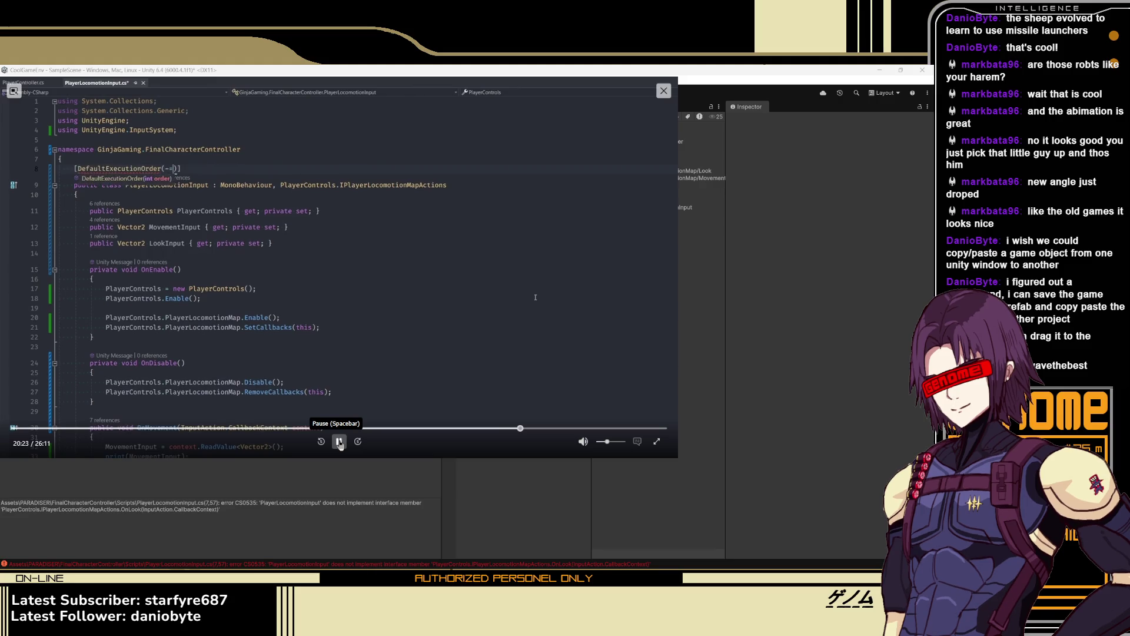
Advance the tutorial to 20:31, pausing on PlayerController.cs's Awake and Update movement code
{"action": "left_click", "coordinate": [340, 442]}
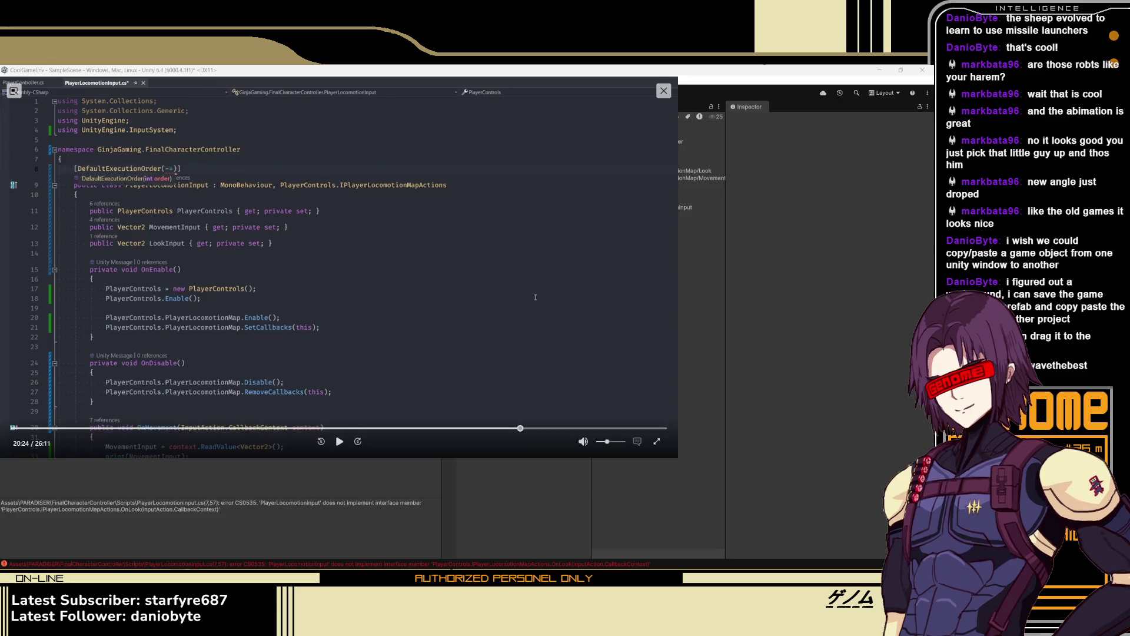
{"action": "left_click", "coordinate": [340, 441]}
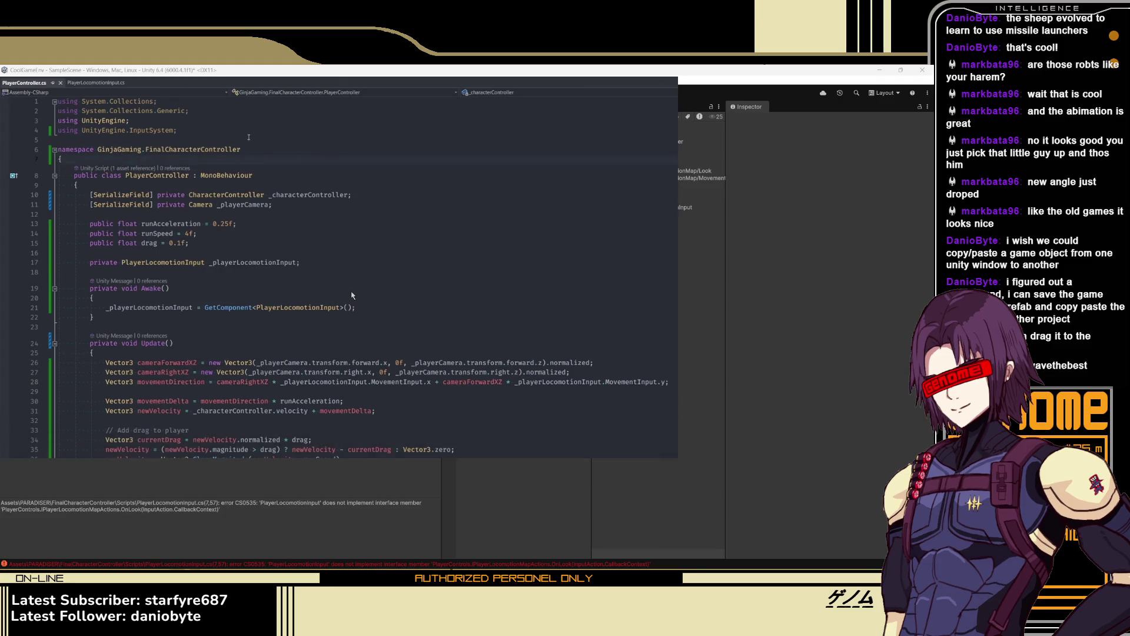
{"action": "key", "text": "Left"}
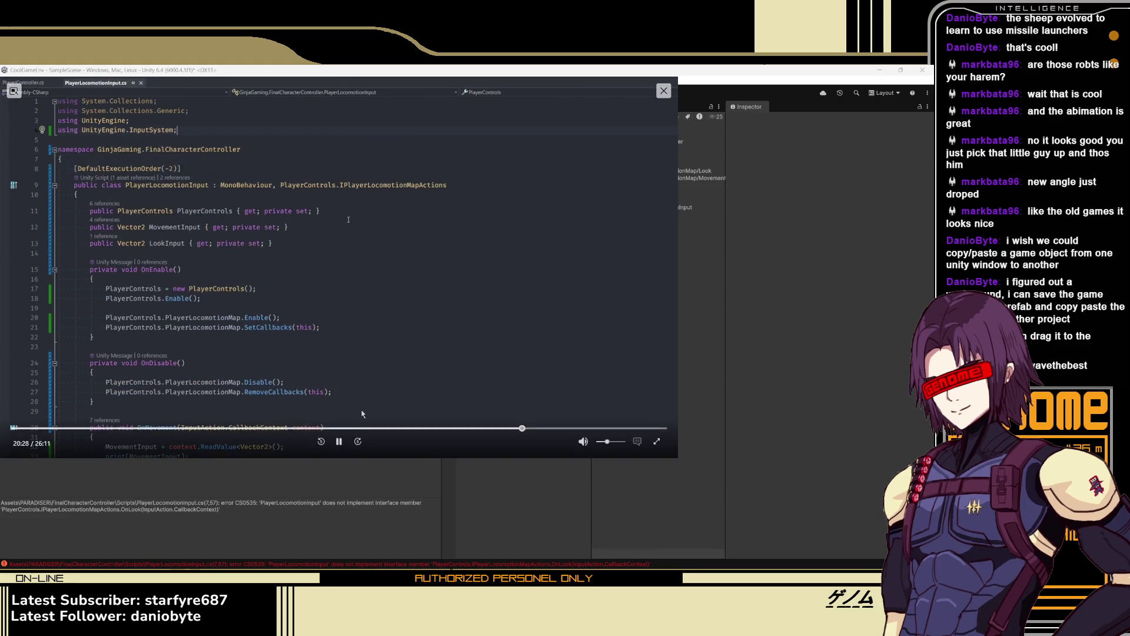
{"action": "left_click", "coordinate": [340, 441]}
{"action": "left_click", "coordinate": [339, 442]}
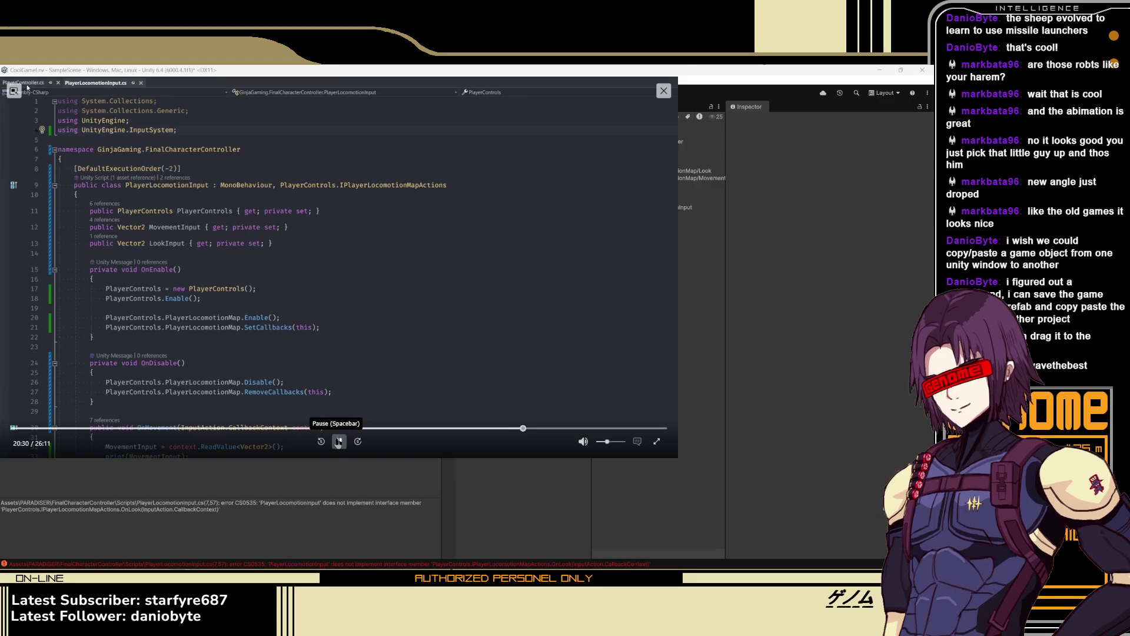
{"action": "left_click", "coordinate": [339, 442]}
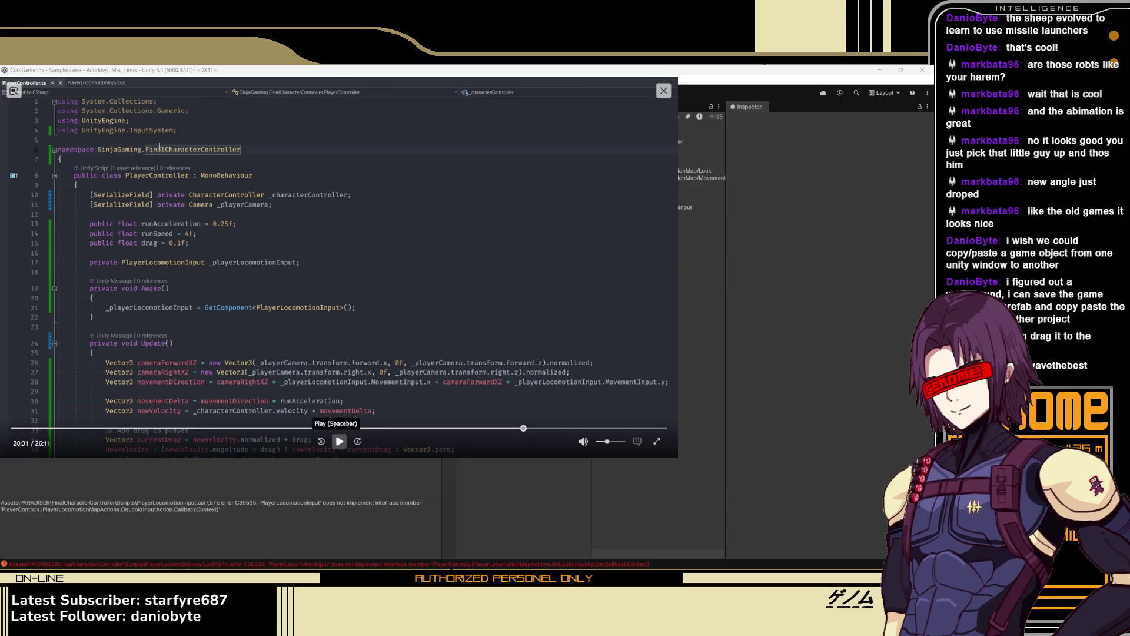
Pause at 20:38 to read DefaultExecutionOrder(-1) on PlayerController, then resume playback
{"action": "left_click", "coordinate": [338, 443]}
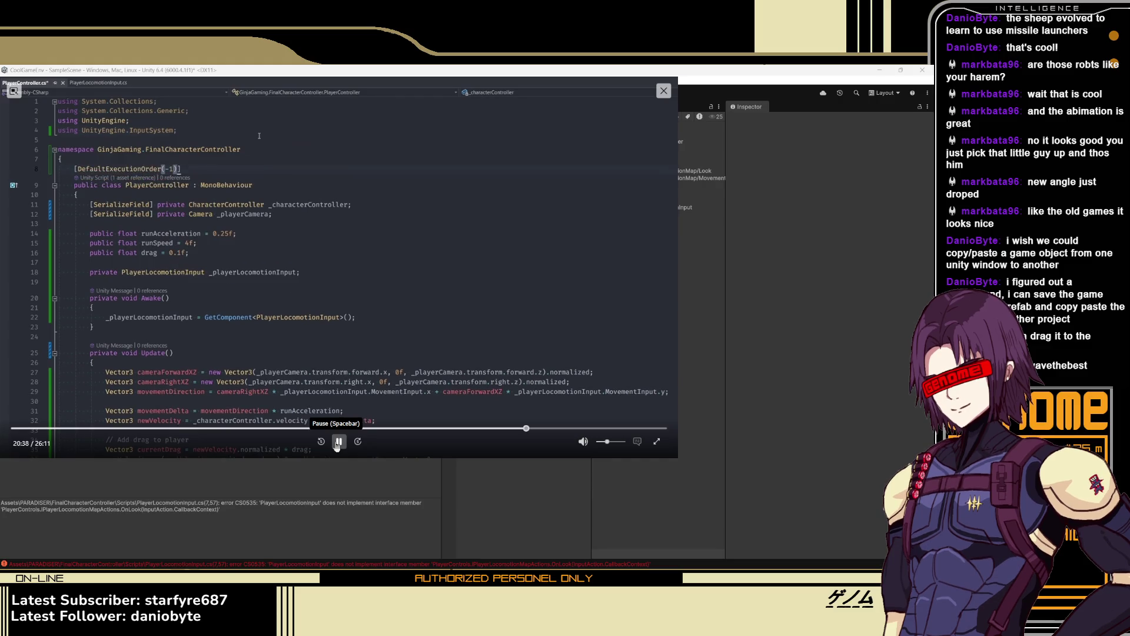
{"action": "left_click", "coordinate": [339, 443]}
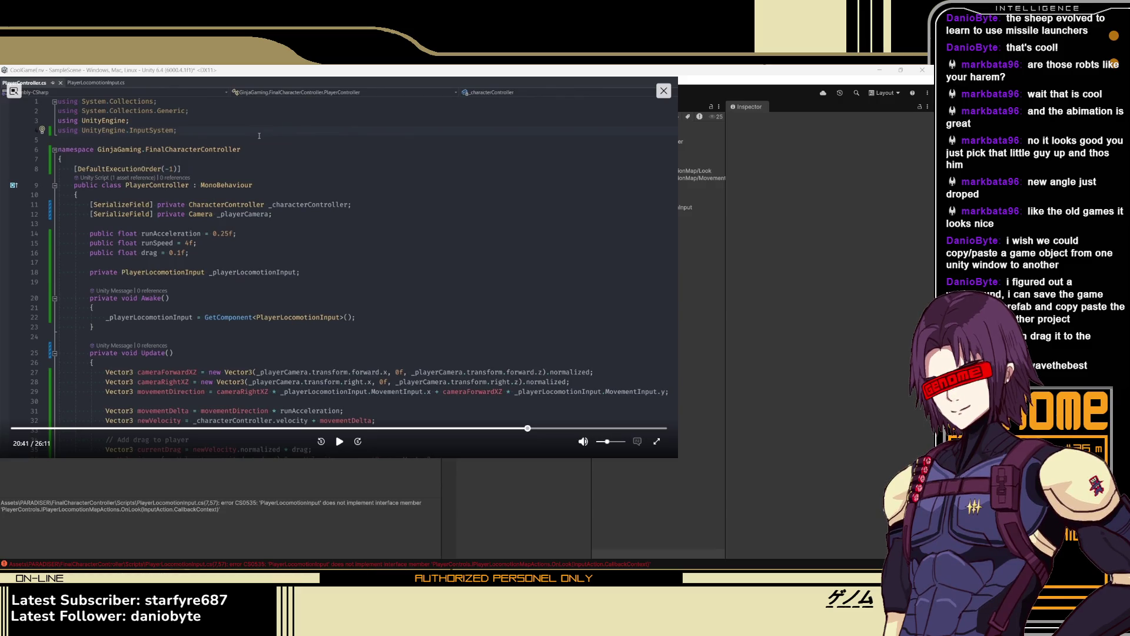
{"action": "left_click", "coordinate": [340, 441]}
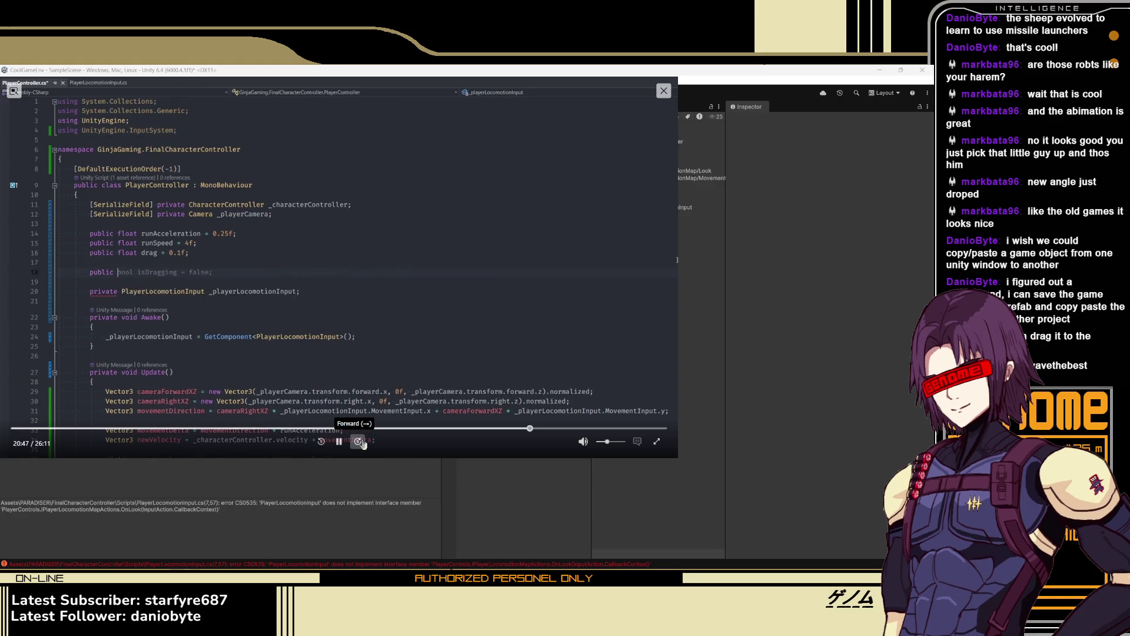
Rewind the tutorial to 20:53, where lookSenseH and lookSenseV are declared as 0.1f
{"action": "left_click", "coordinate": [339, 443]}
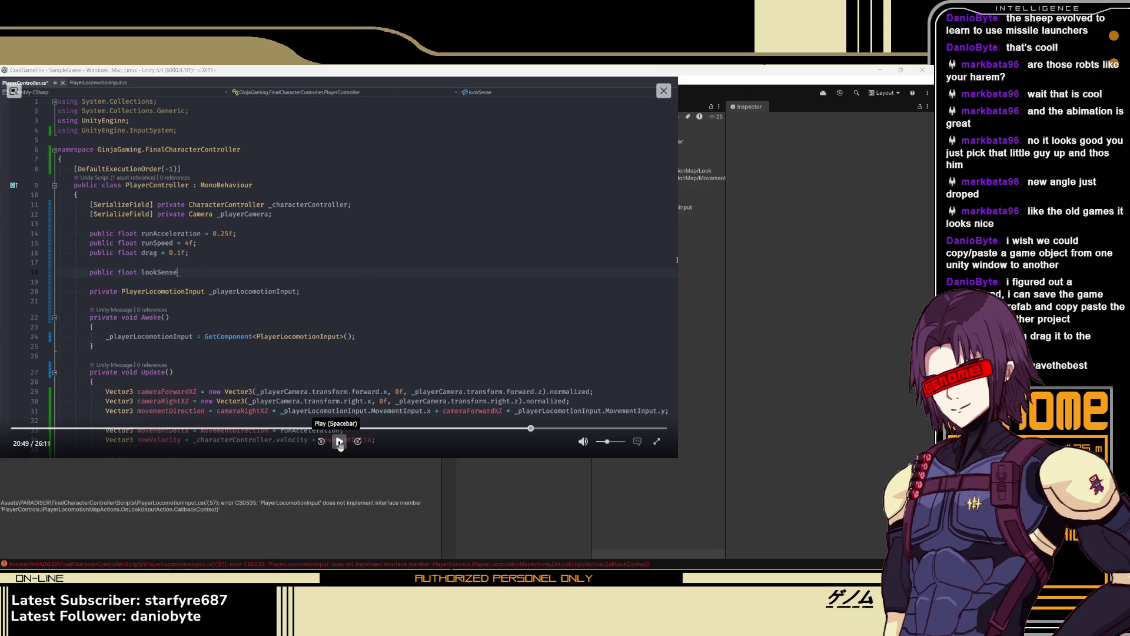
{"action": "left_click", "coordinate": [339, 443]}
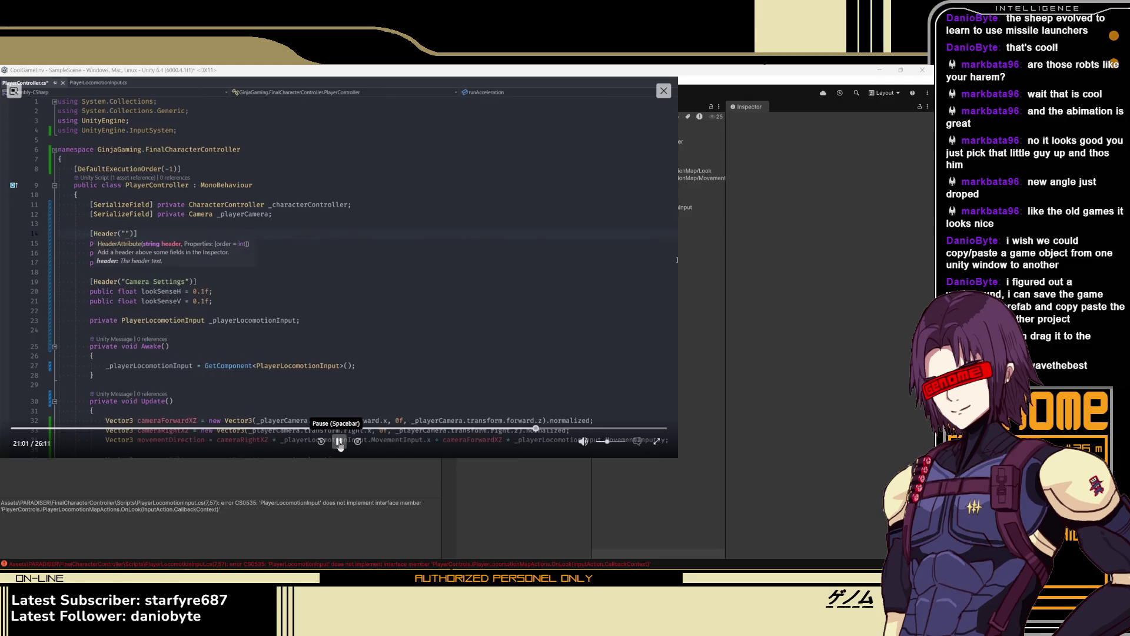
{"action": "left_click", "coordinate": [339, 443]}
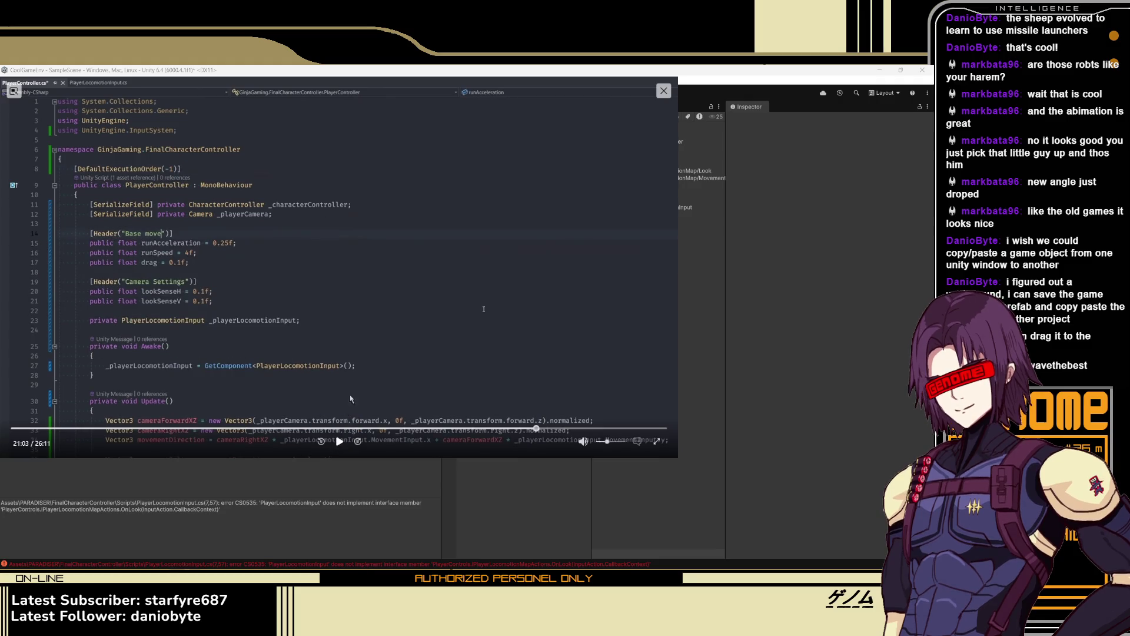
{"action": "key", "text": "Left"}
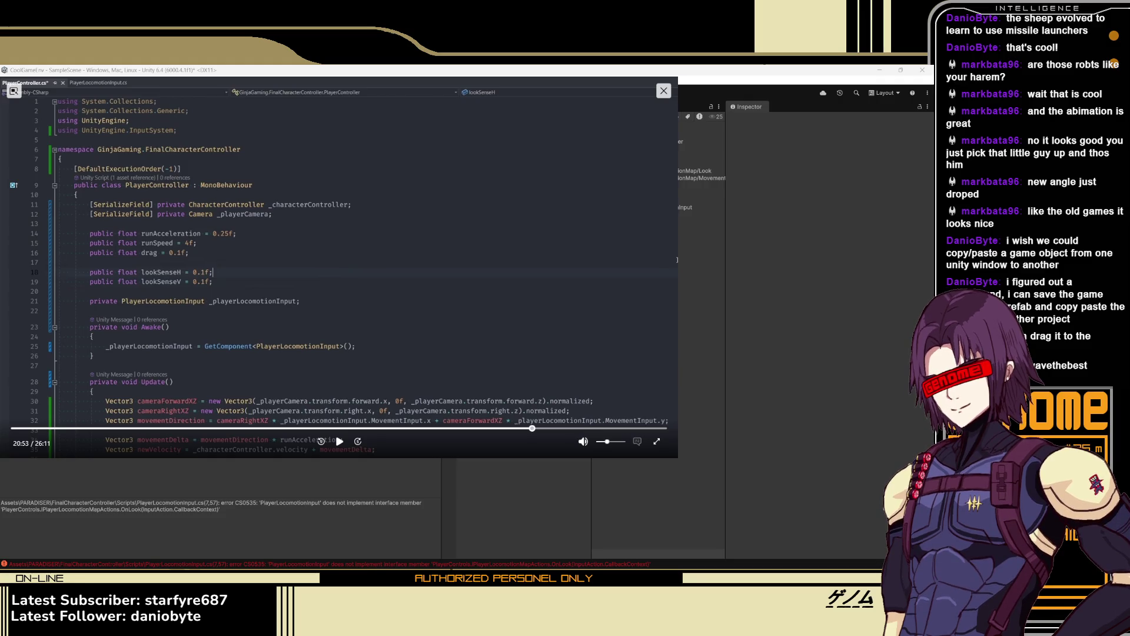
Pause the tutorial at 21:03 on the Base Movement and Camera Settings header attributes
{"action": "left_click", "coordinate": [340, 441]}
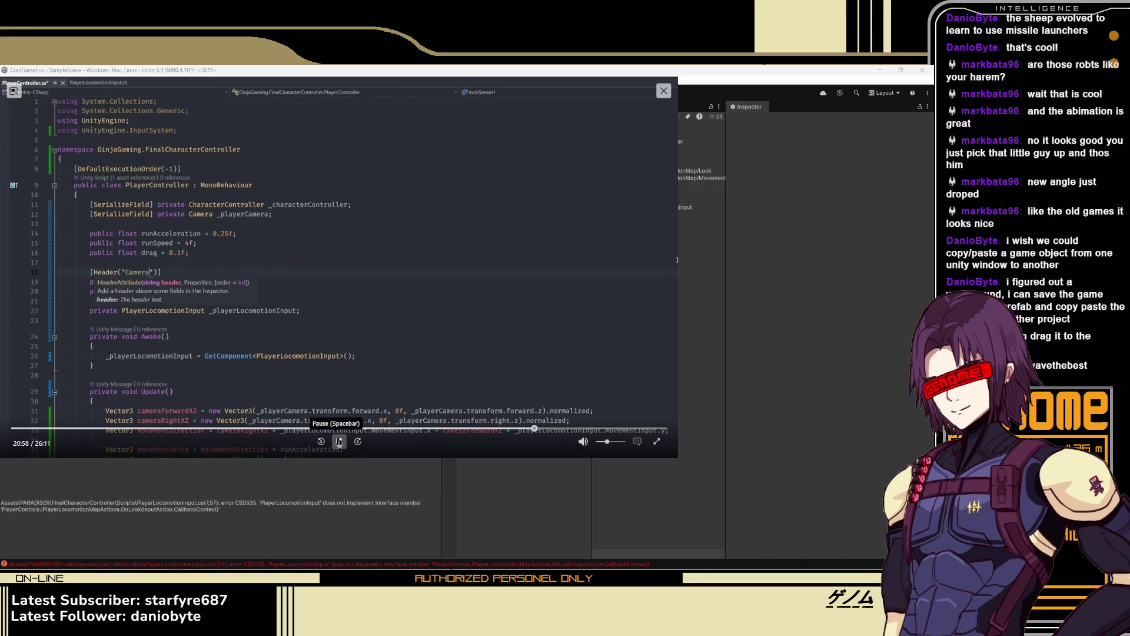
{"action": "left_click", "coordinate": [339, 441]}
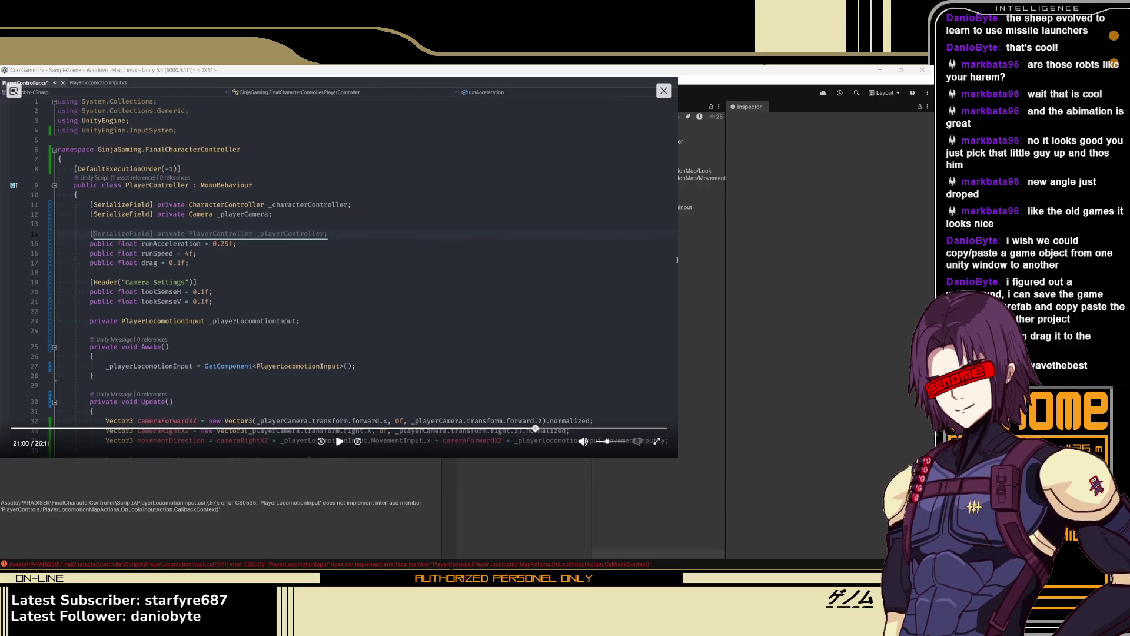
{"action": "left_click", "coordinate": [344, 449]}
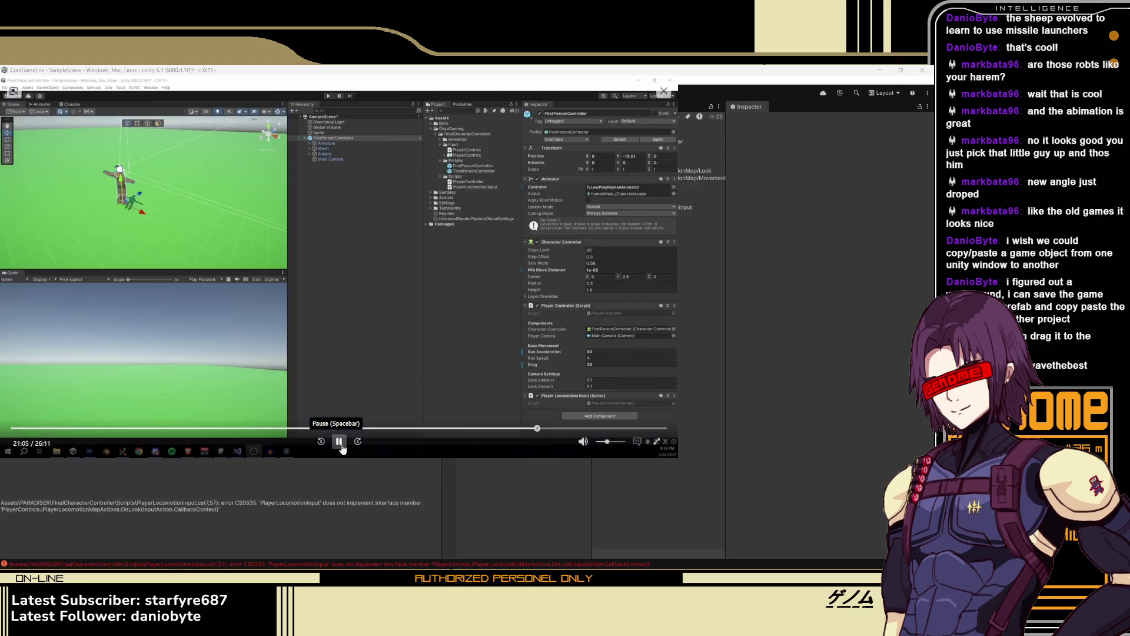
{"action": "left_click", "coordinate": [339, 443]}
{"action": "key", "text": "Left"}
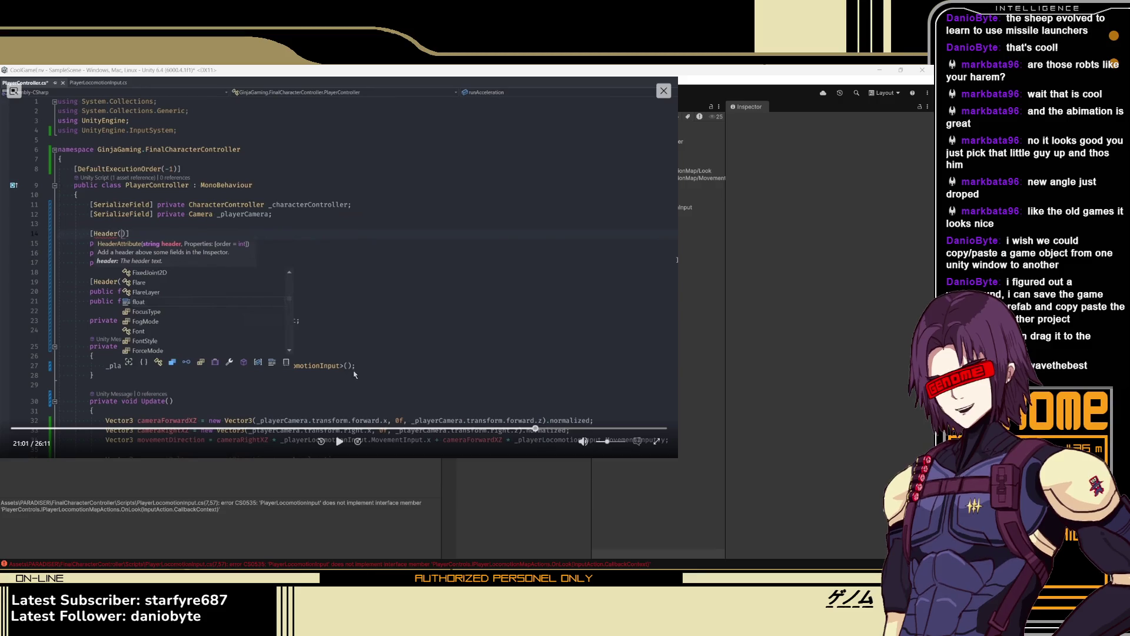
{"action": "key", "text": "space"}
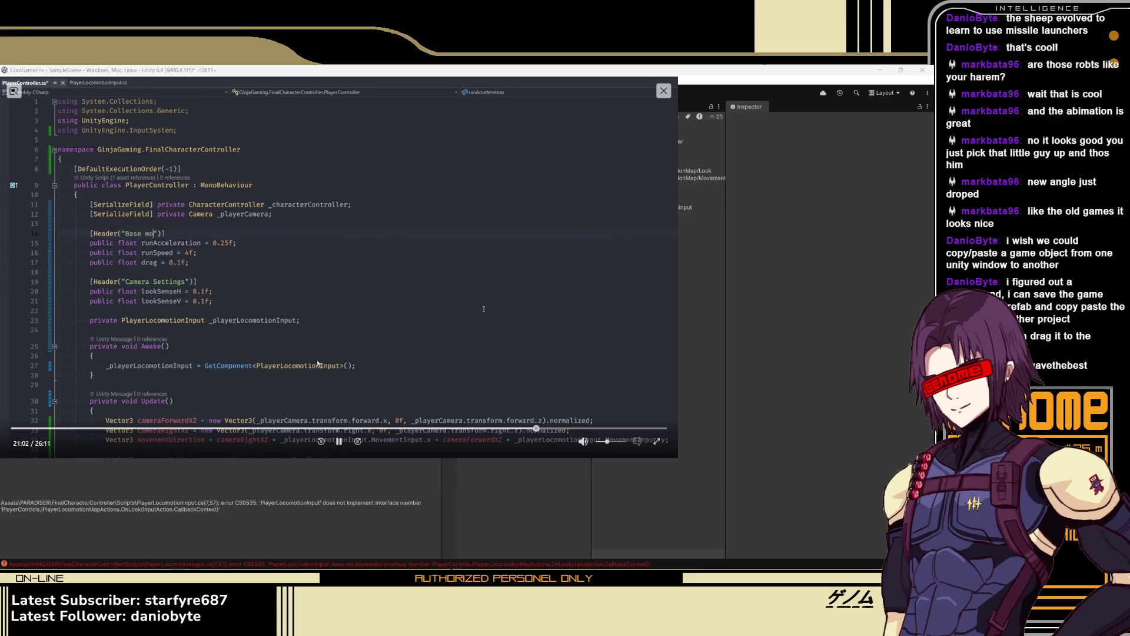
{"action": "key", "text": "space"}
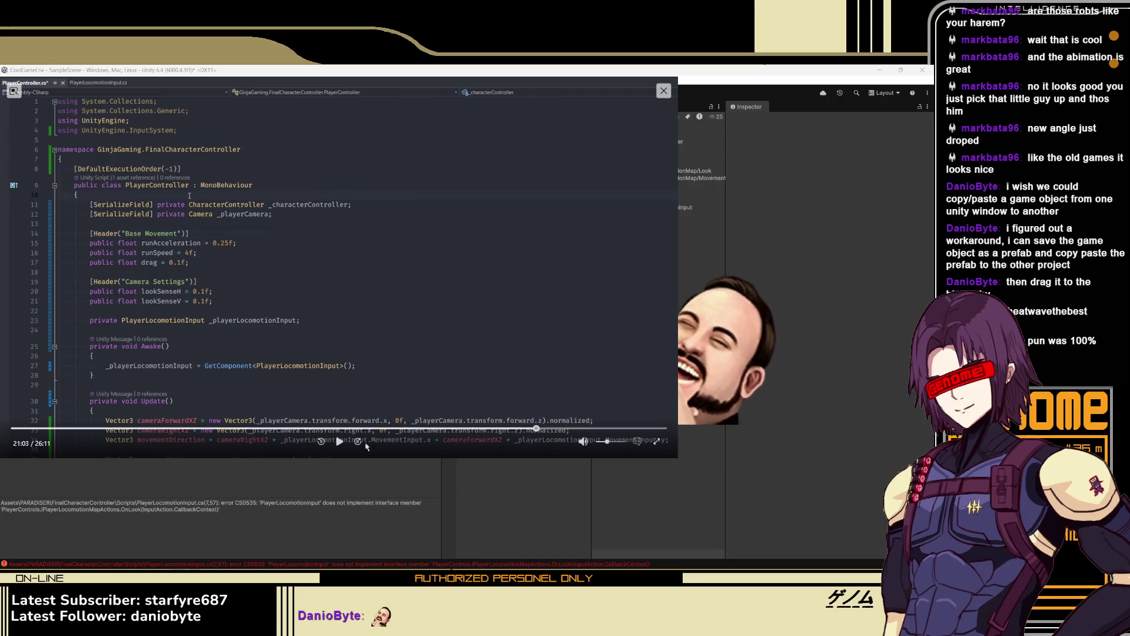
Resume the tutorial to reach the Components header above the component fields
{"action": "left_click", "coordinate": [344, 444]}
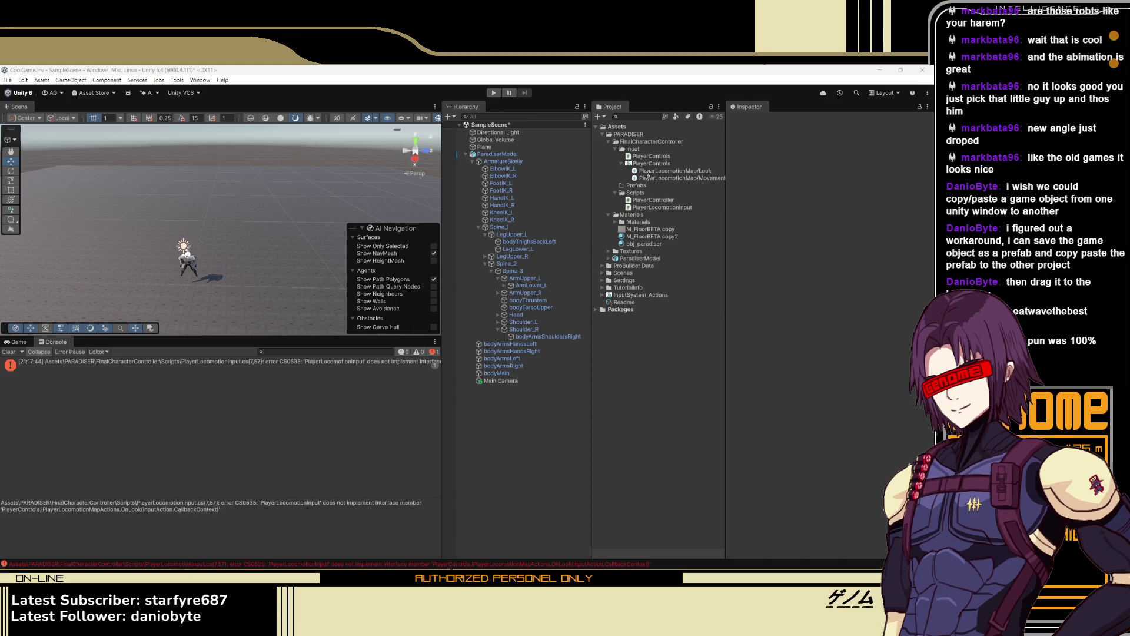
Inspect the PlayerControls asset, ParadiserModel, and the PlayerLocomotionInput script source
{"action": "left_click", "coordinate": [640, 165]}
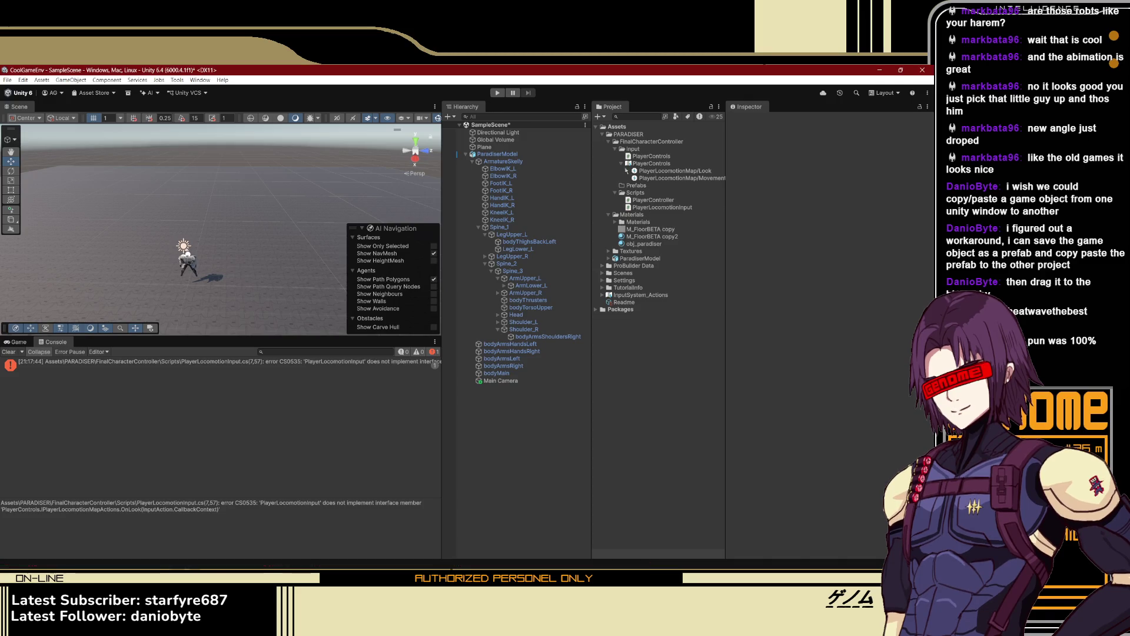
{"action": "left_click", "coordinate": [551, 154]}
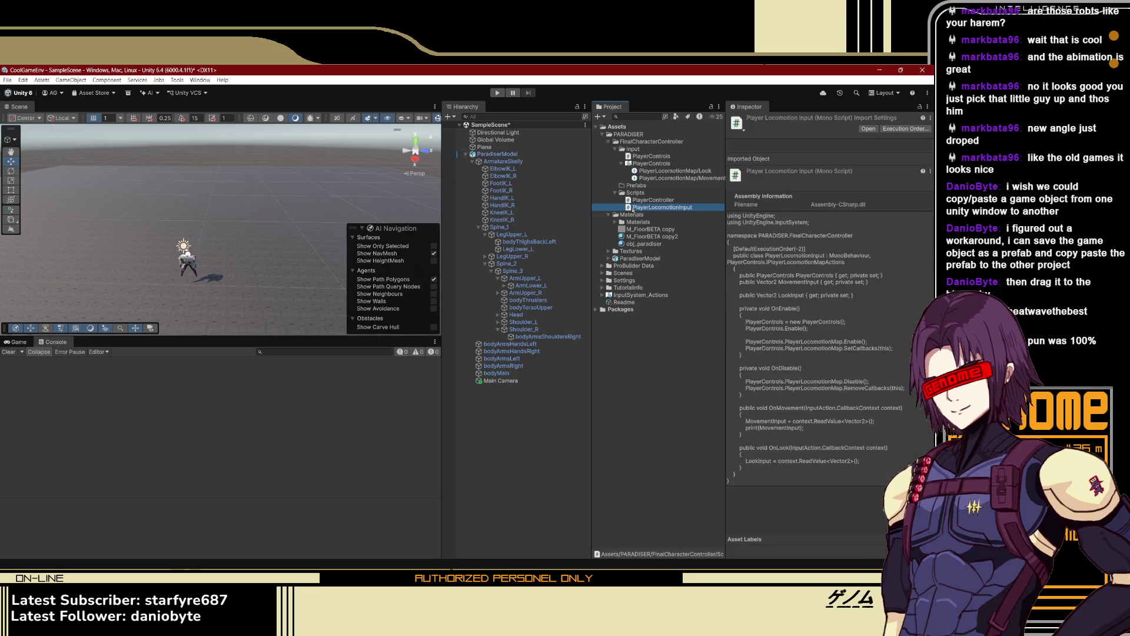
{"action": "left_click", "coordinate": [635, 185]}
{"action": "left_click", "coordinate": [635, 193]}
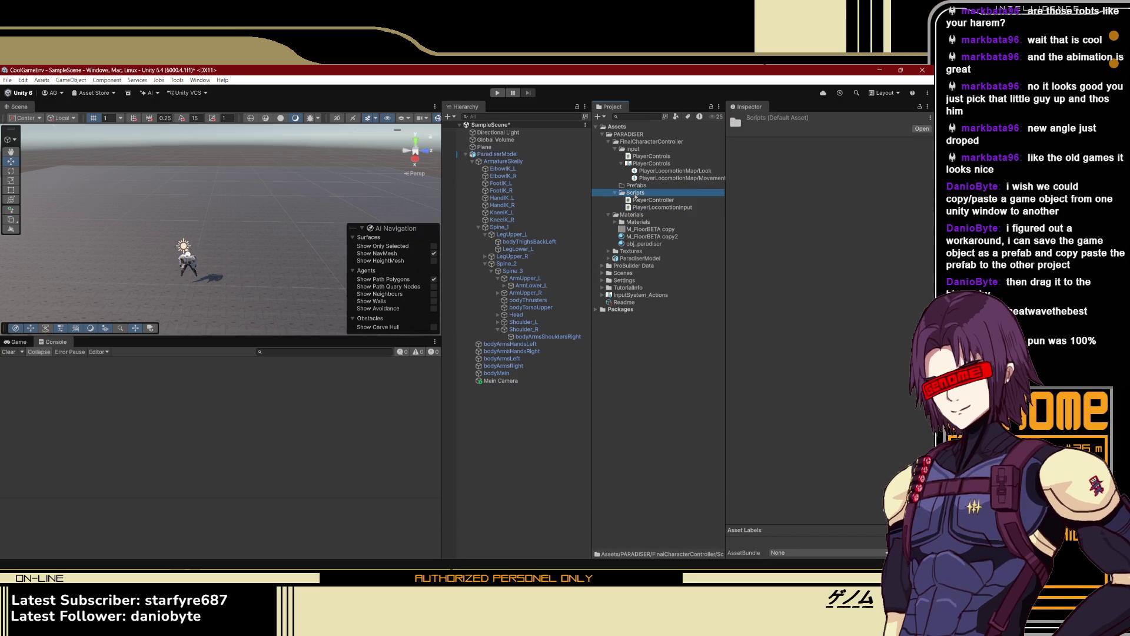
{"action": "left_click", "coordinate": [642, 208]}
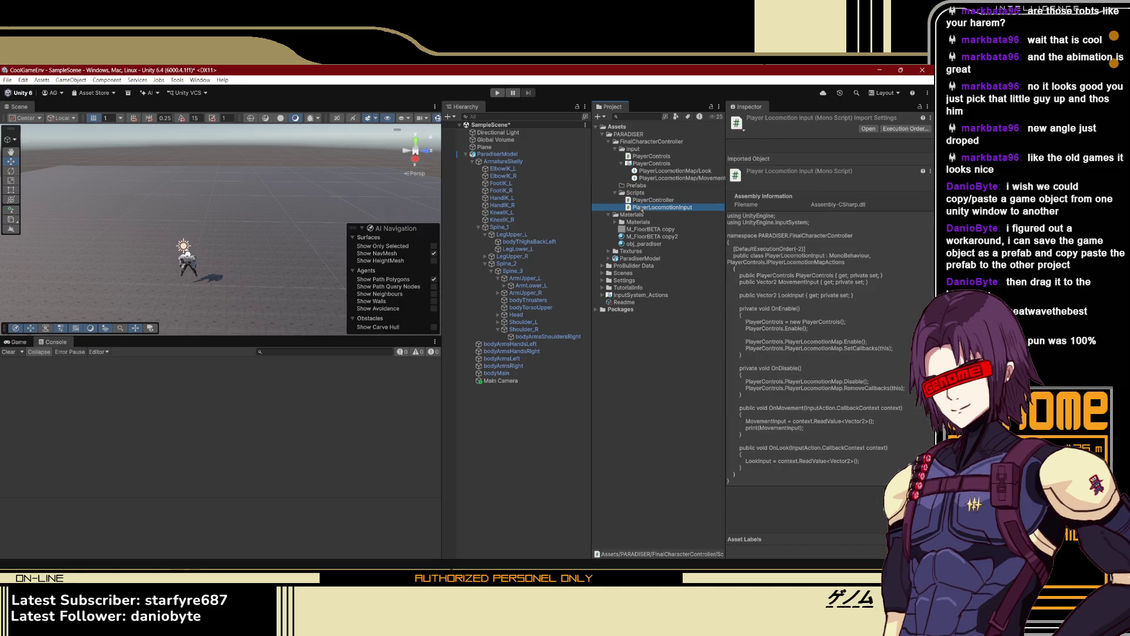
Inspect the PlayerLocomotionMap/Look and Movement action references, then ParadiserModel again
{"action": "left_click", "coordinate": [648, 171]}
{"action": "left_click", "coordinate": [648, 178]}
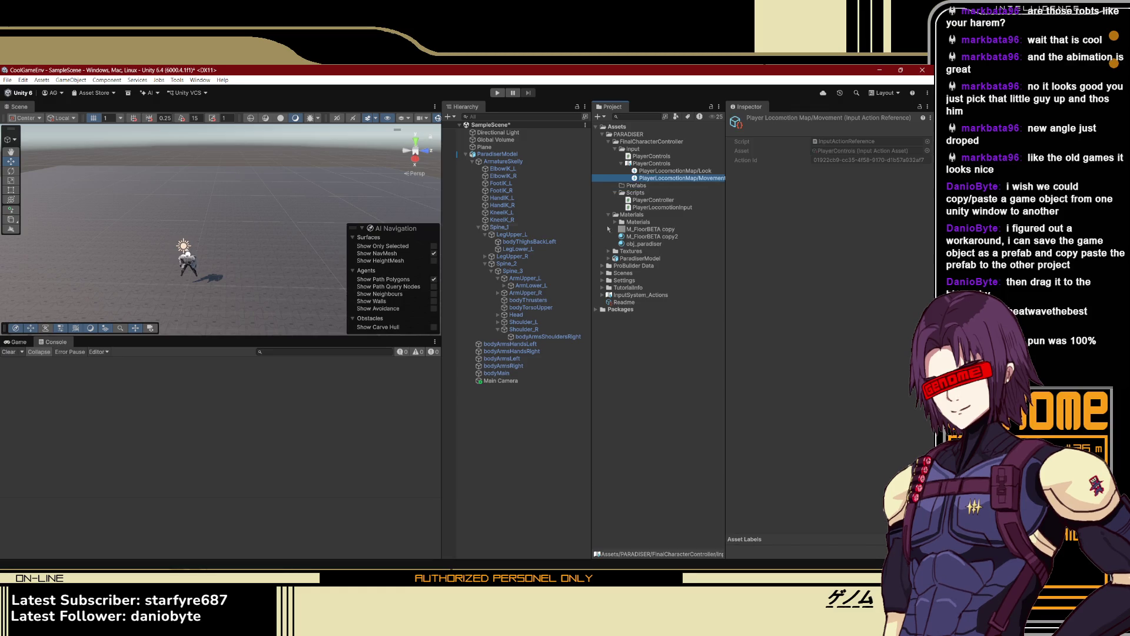
{"action": "left_click", "coordinate": [498, 154]}
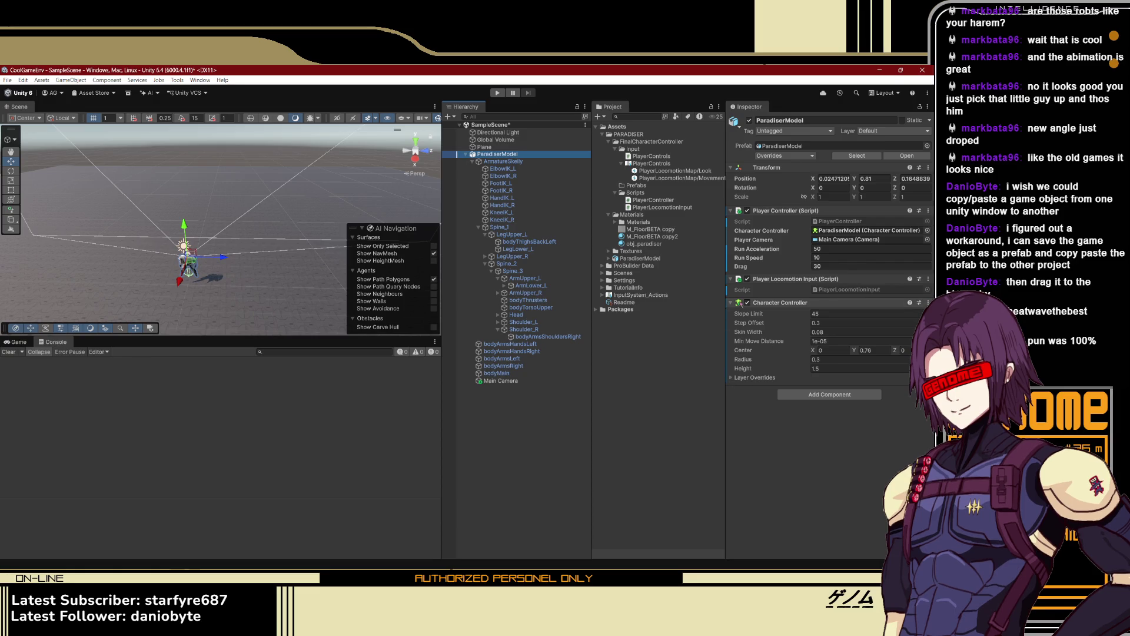
Recompile PlayerController so Inspector shows Components, Base Movement, Camera Settings groups and Look Sense 0.1
{"action": "key", "text": "alt+Tab"}
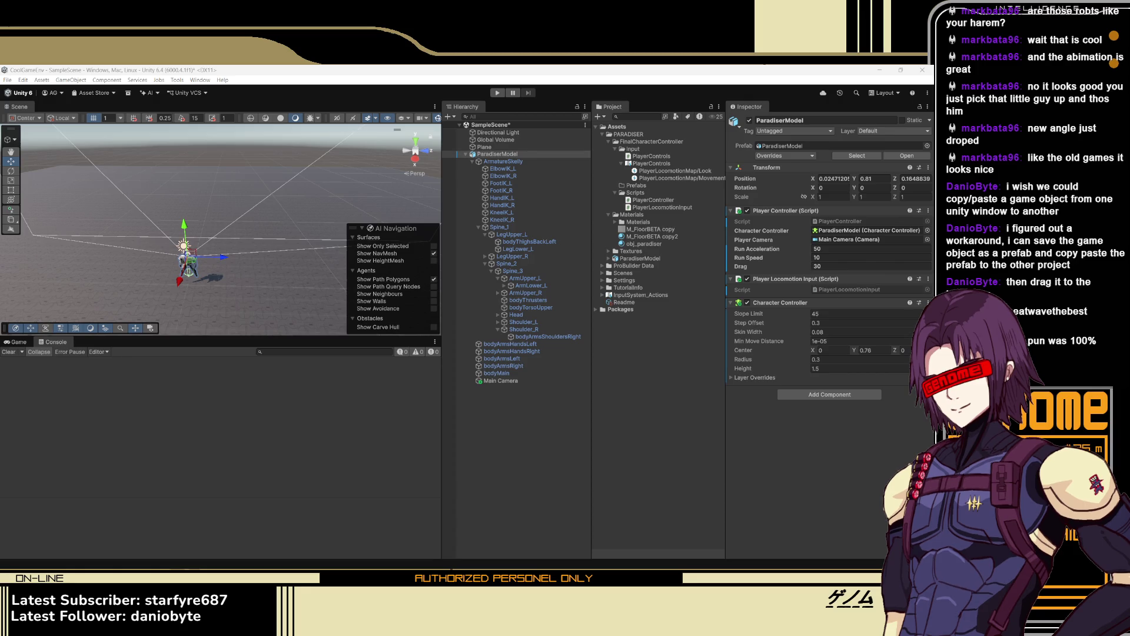
{"action": "key", "text": "alt+Tab"}
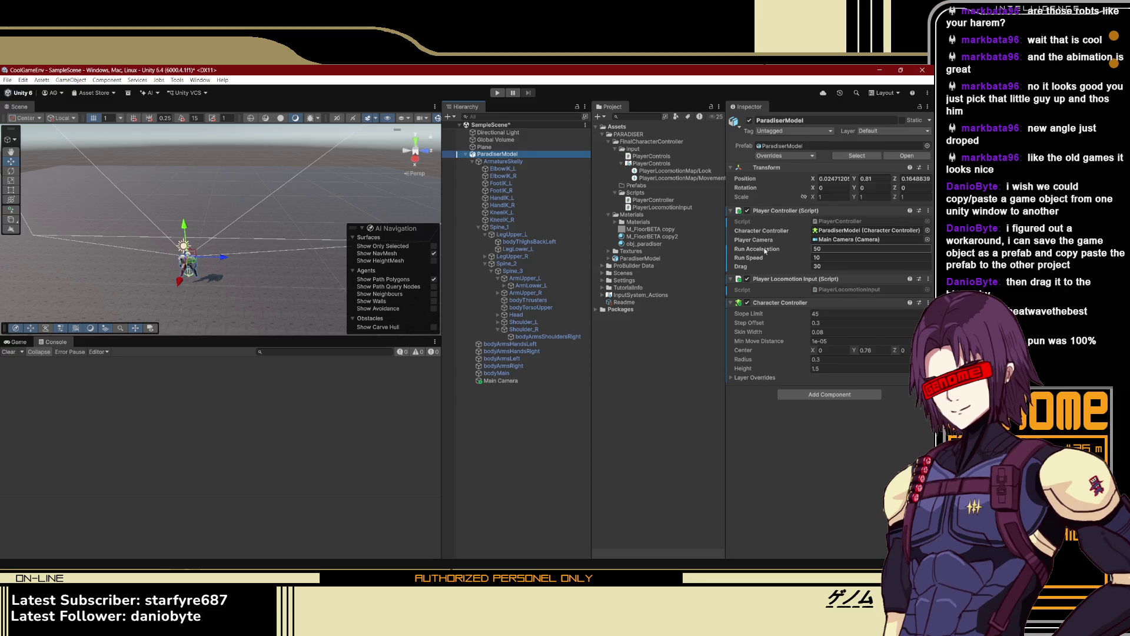
{"action": "left_click", "coordinate": [778, 232]}
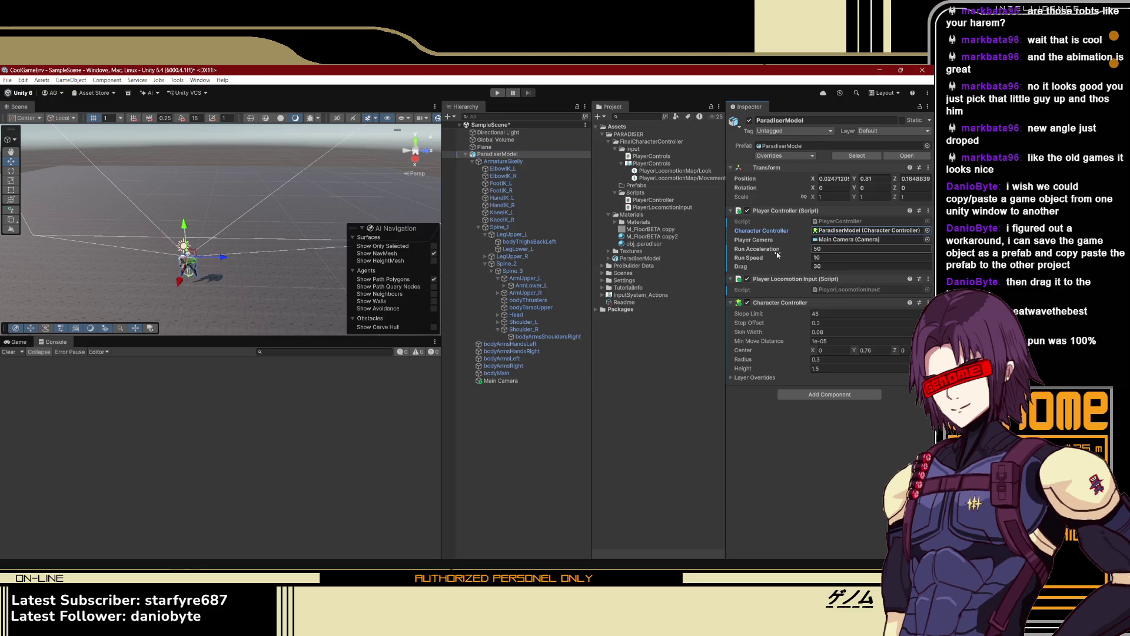
{"action": "left_click", "coordinate": [779, 255]}
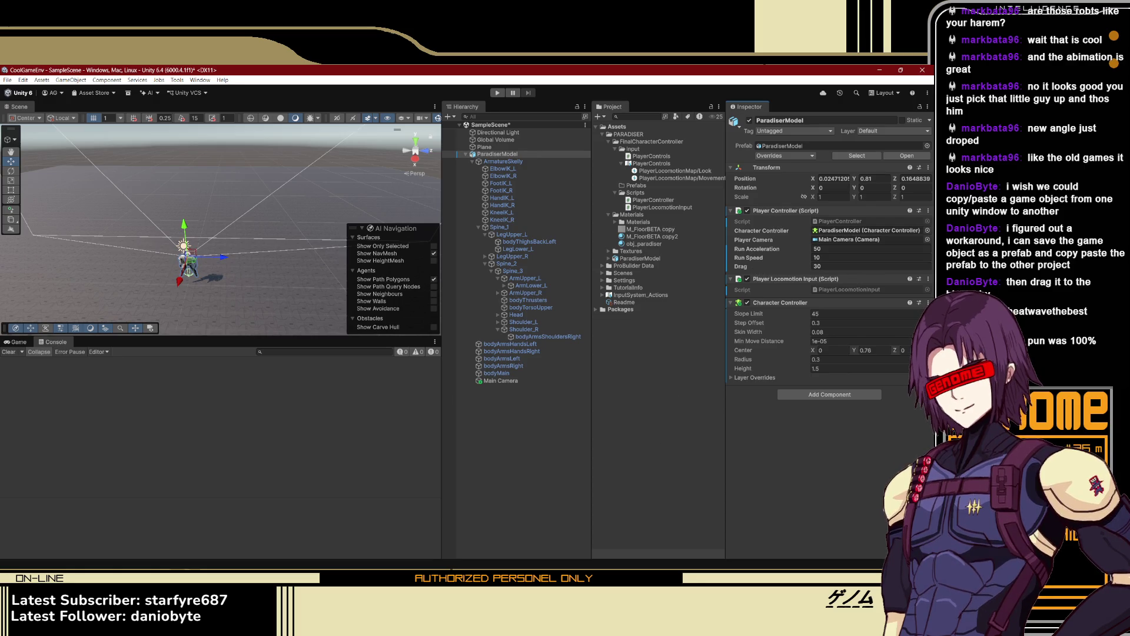
{"action": "key", "text": "alt+Tab"}
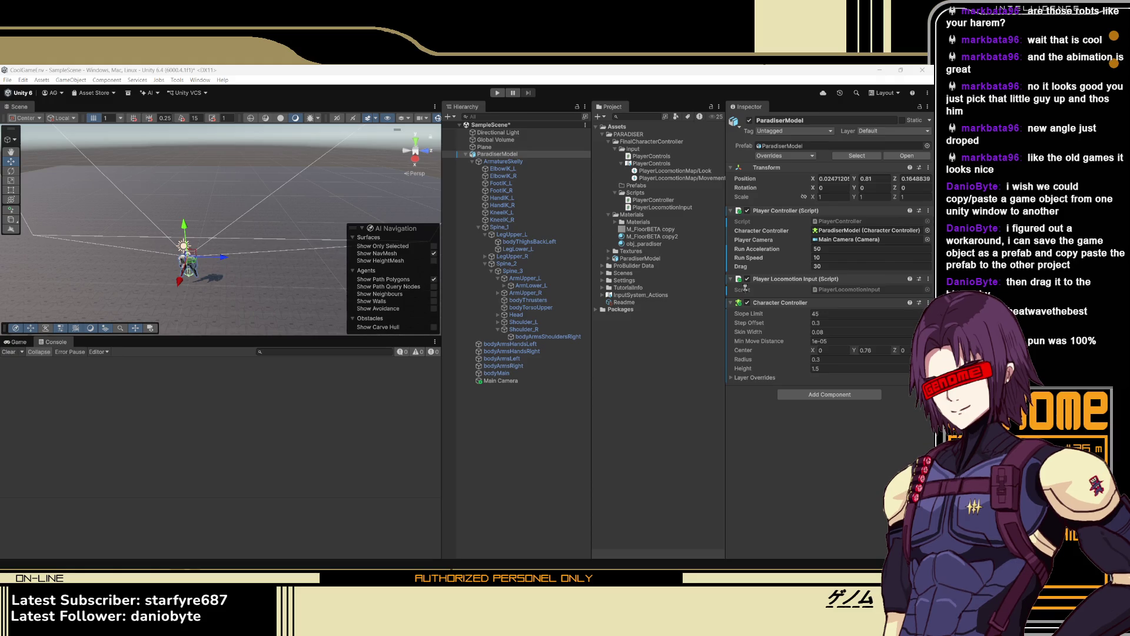
{"action": "left_click", "coordinate": [757, 247]}
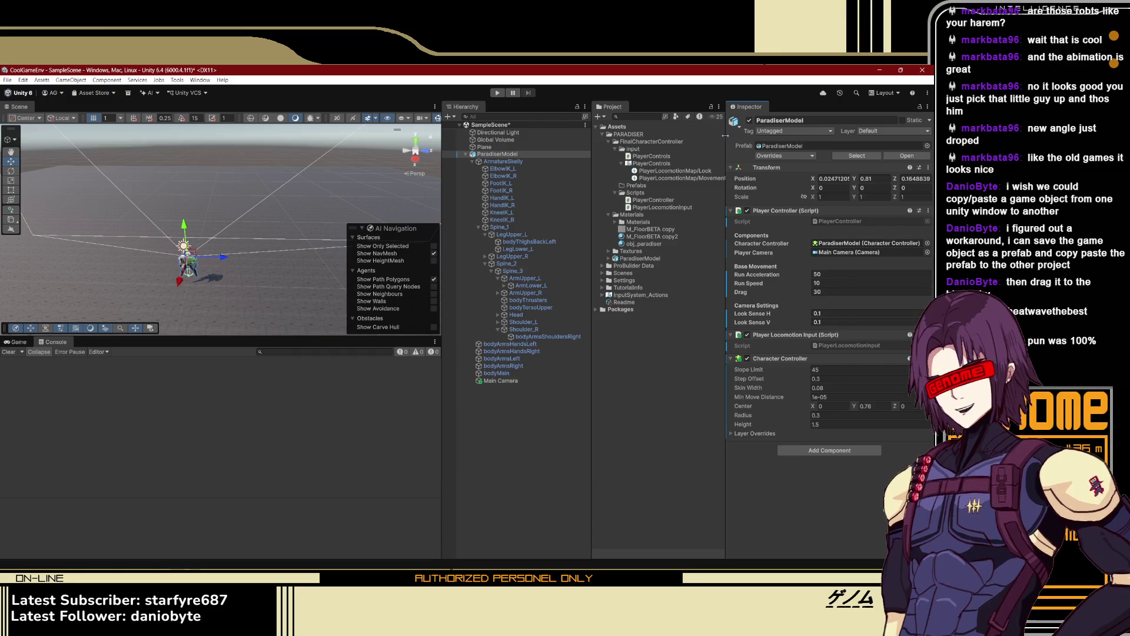
{"action": "left_click", "coordinate": [699, 341]}
Deselect everything in the scene and enter Play mode
{"action": "left_click", "coordinate": [187, 259]}
{"action": "left_click", "coordinate": [246, 205]}
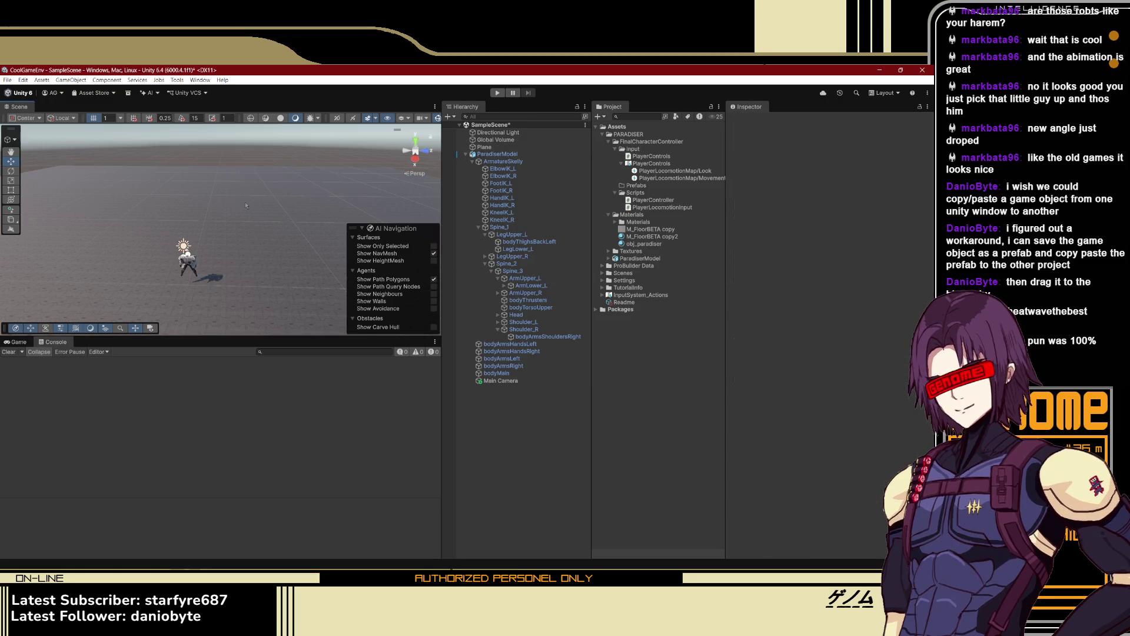
{"action": "left_click", "coordinate": [498, 92]}
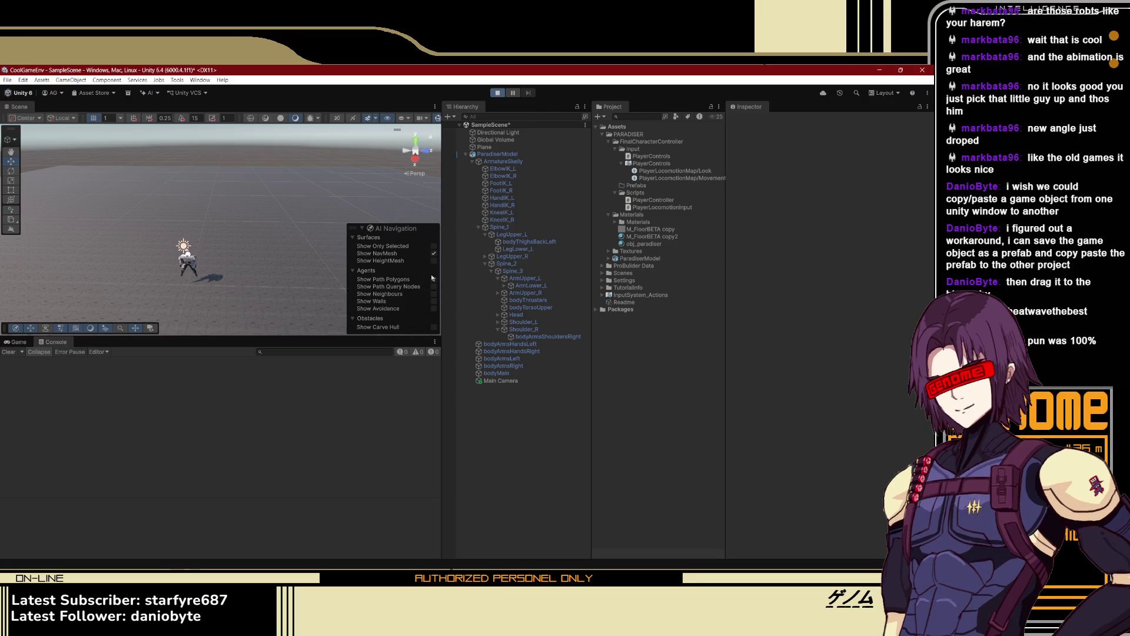
Move the mech with D, S and A while the Console logs input, then stop Play mode
{"action": "key", "text": "d"}
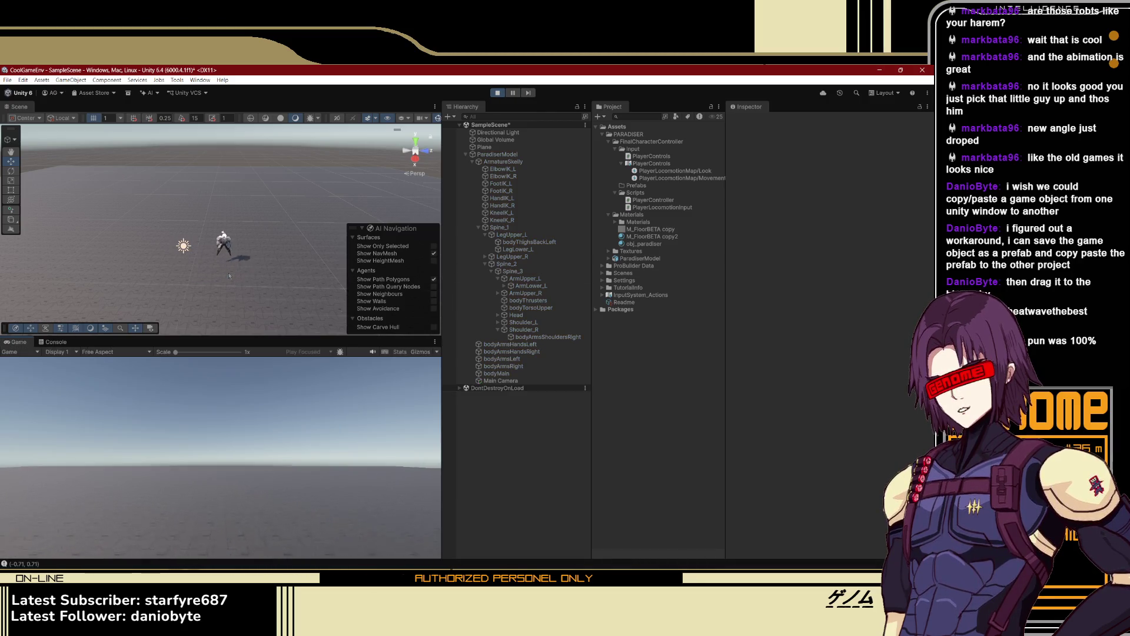
{"action": "key", "text": "s"}
{"action": "key", "text": "a"}
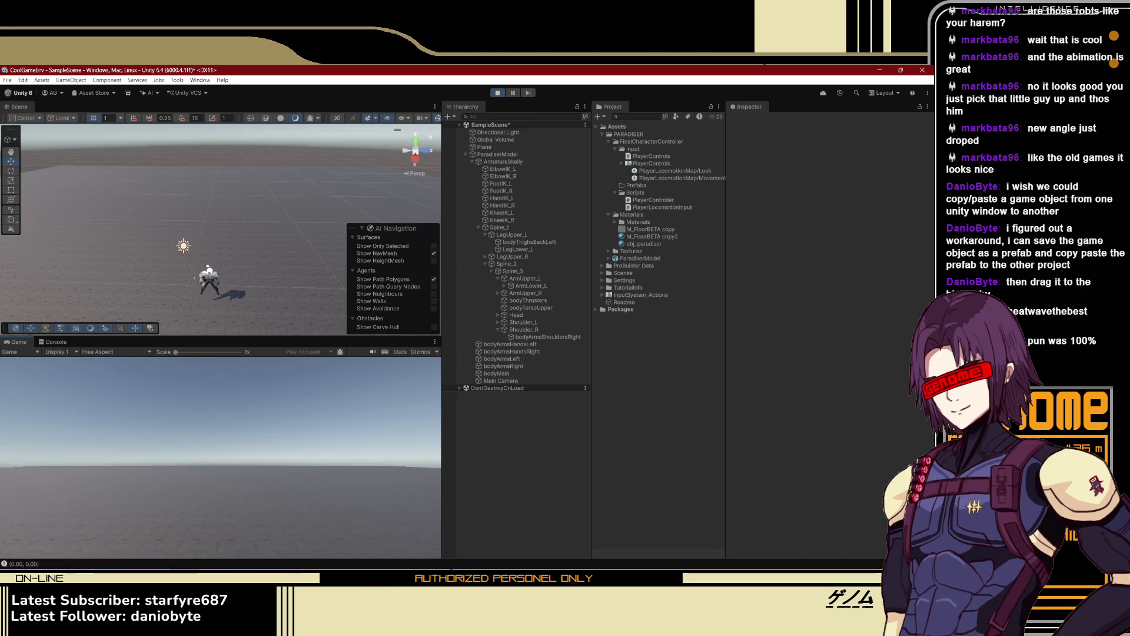
{"action": "left_click", "coordinate": [498, 92]}
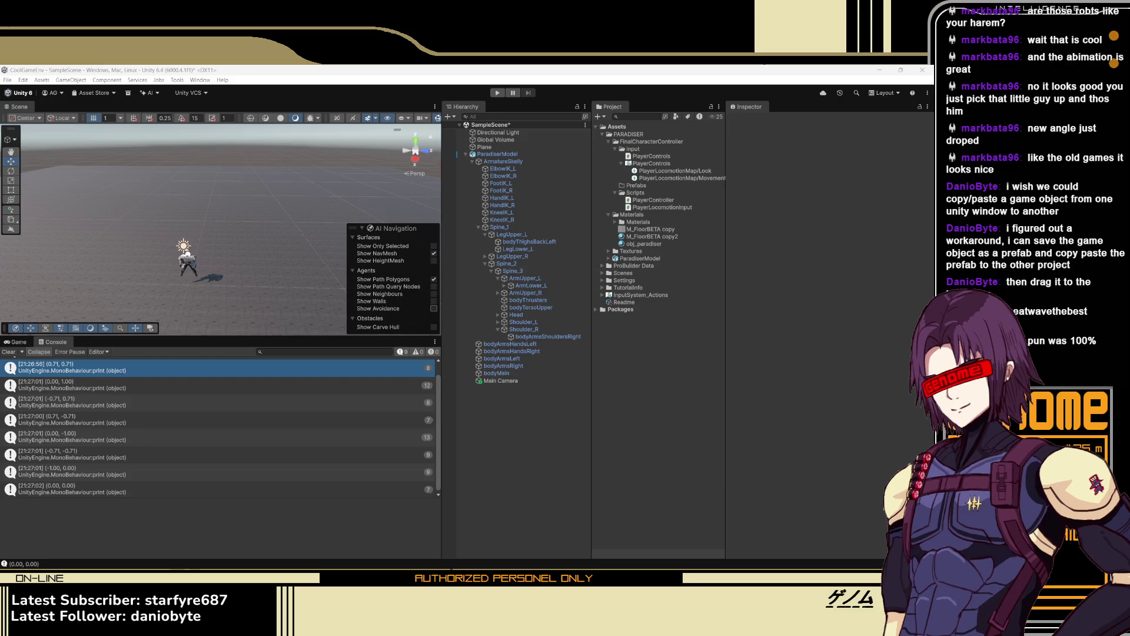
{"action": "key", "text": "alt+Tab"}
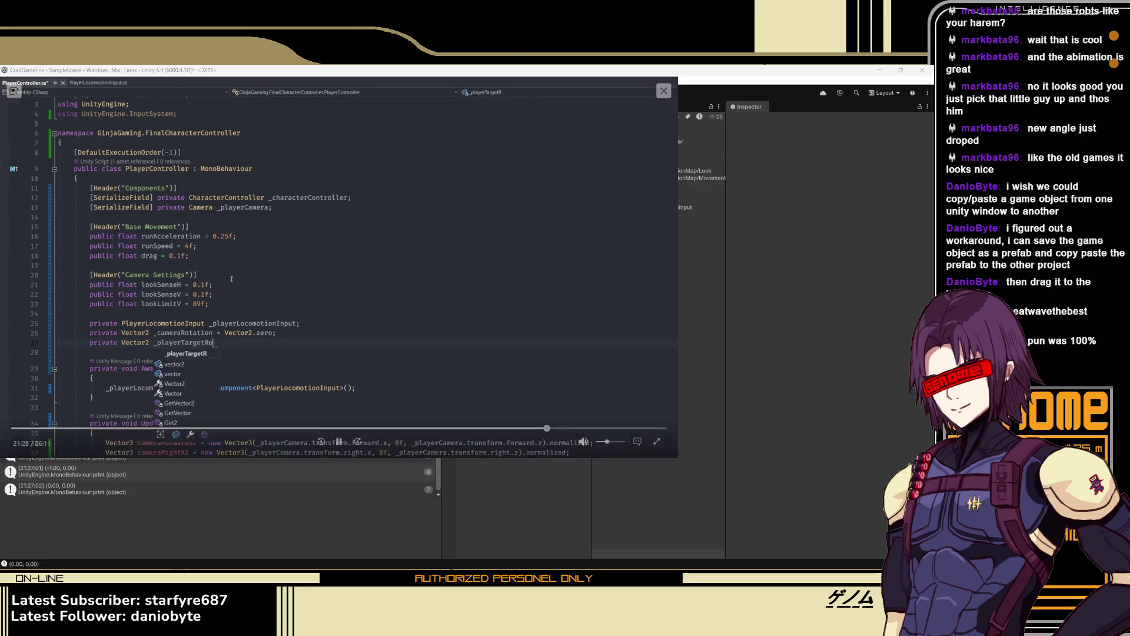
Watch the tutorial to 21:49, where LateUpdate adds lookSenseH * LookInput.x to _cameraRotation.x
{"action": "left_click", "coordinate": [234, 278]}
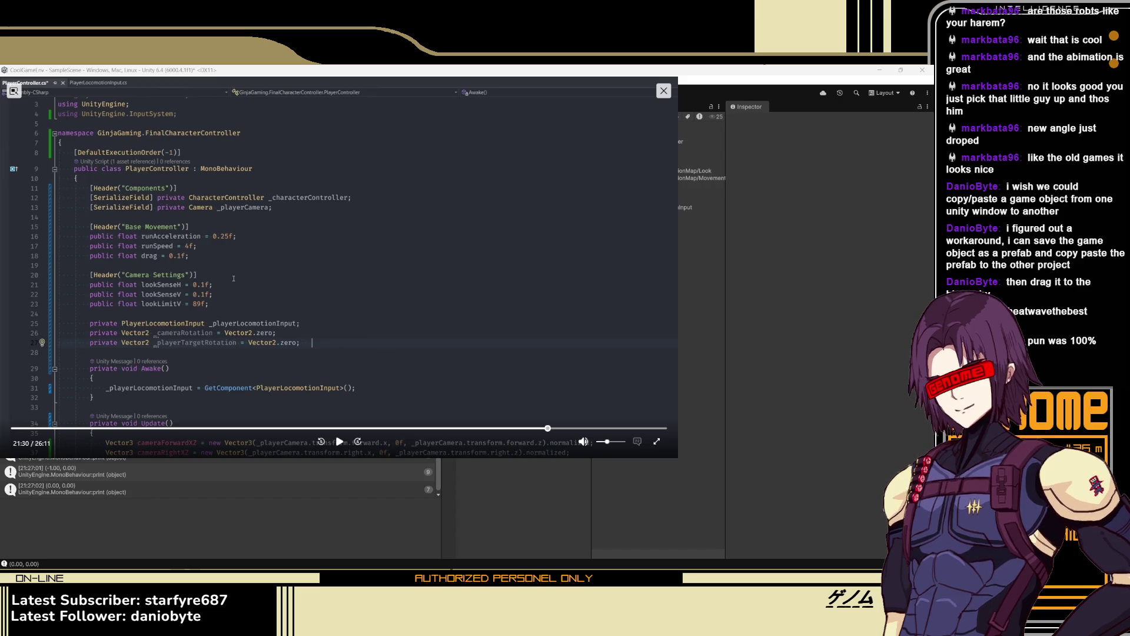
{"action": "left_click", "coordinate": [339, 442]}
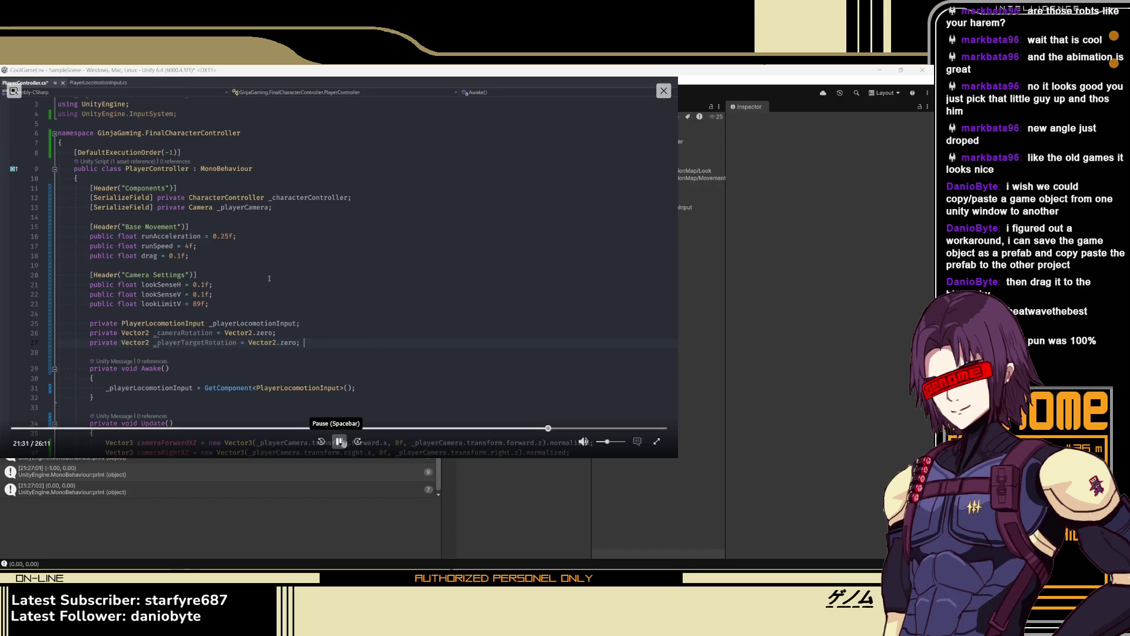
{"action": "key", "text": "j"}
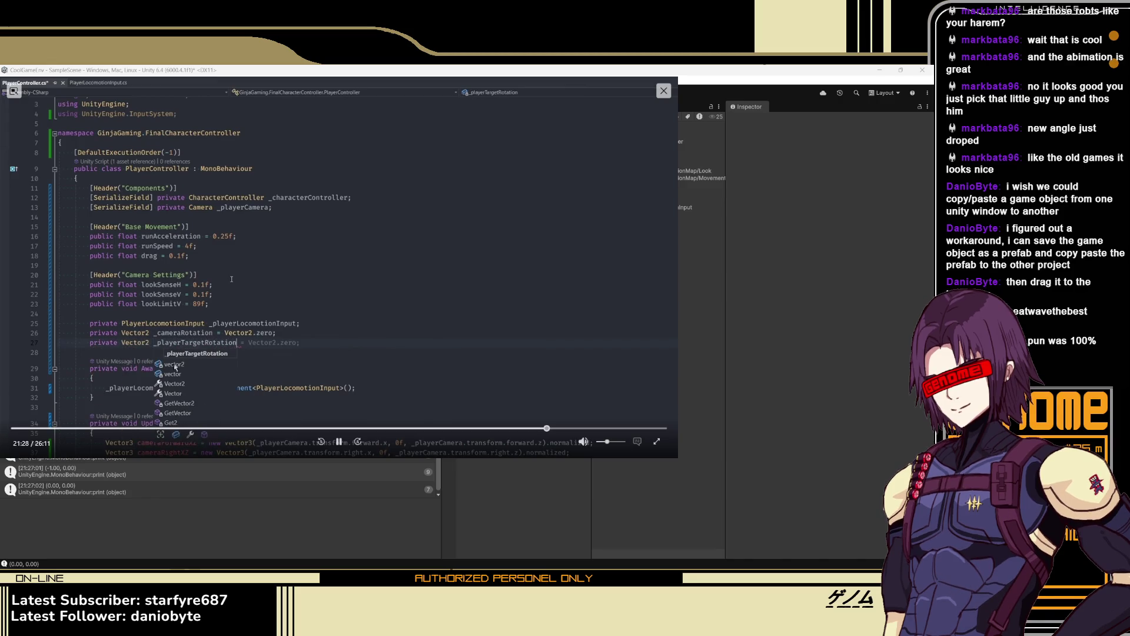
{"action": "left_click", "coordinate": [340, 441]}
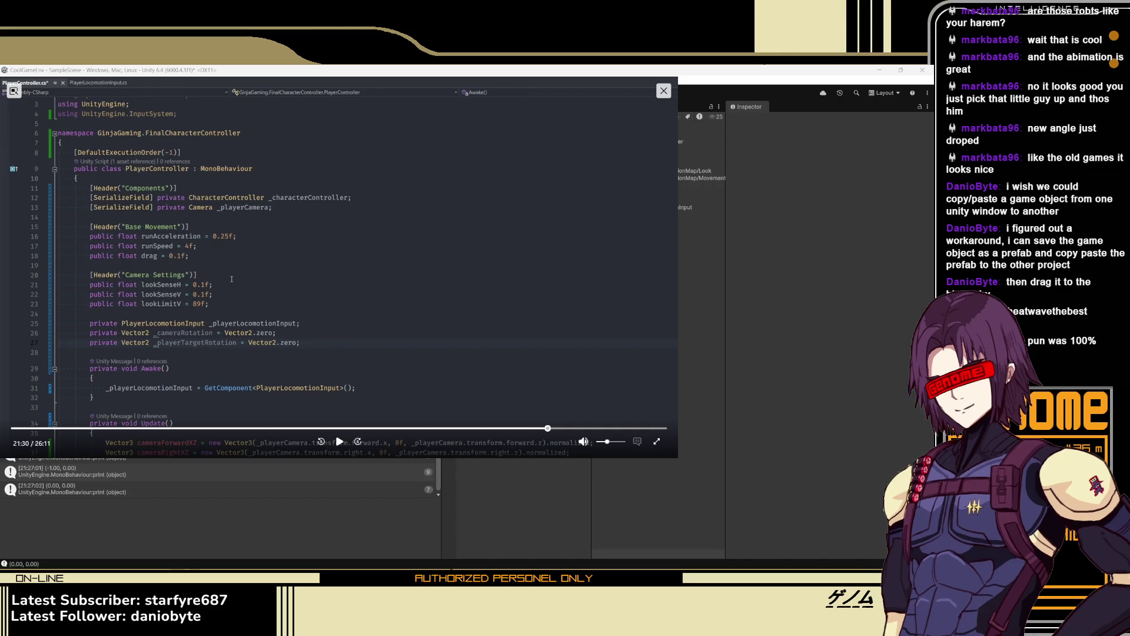
{"action": "left_click", "coordinate": [342, 442]}
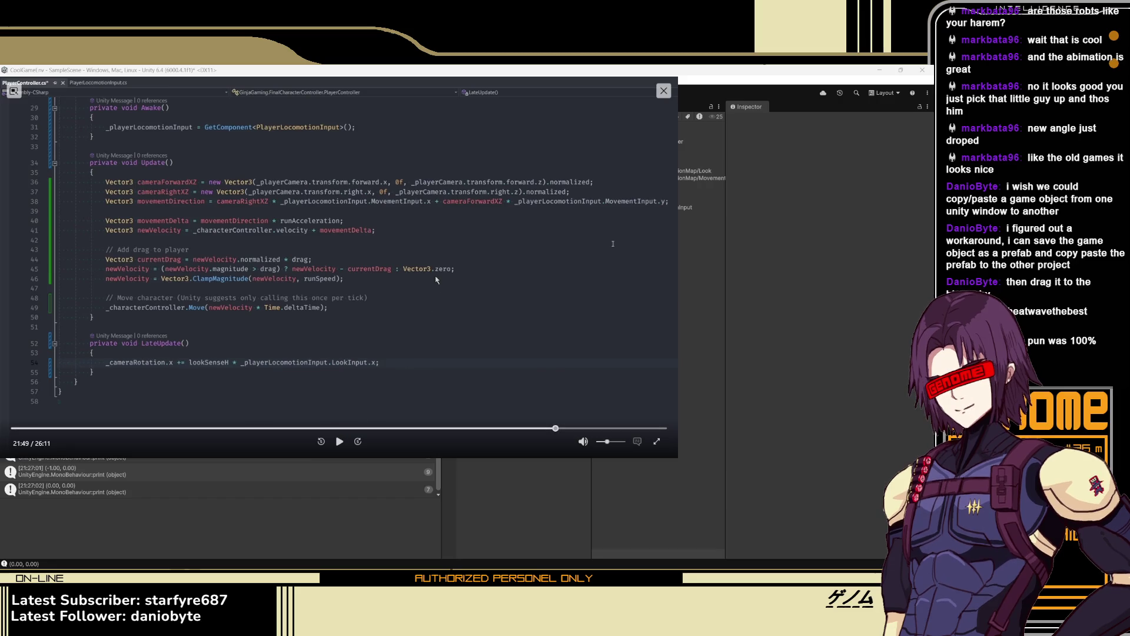
Step the tutorial from 21:49 through 21:57 to 22:10, stopping on the Mathf.Clamp line for _cameraRotation.y
{"action": "key", "text": "Left"}
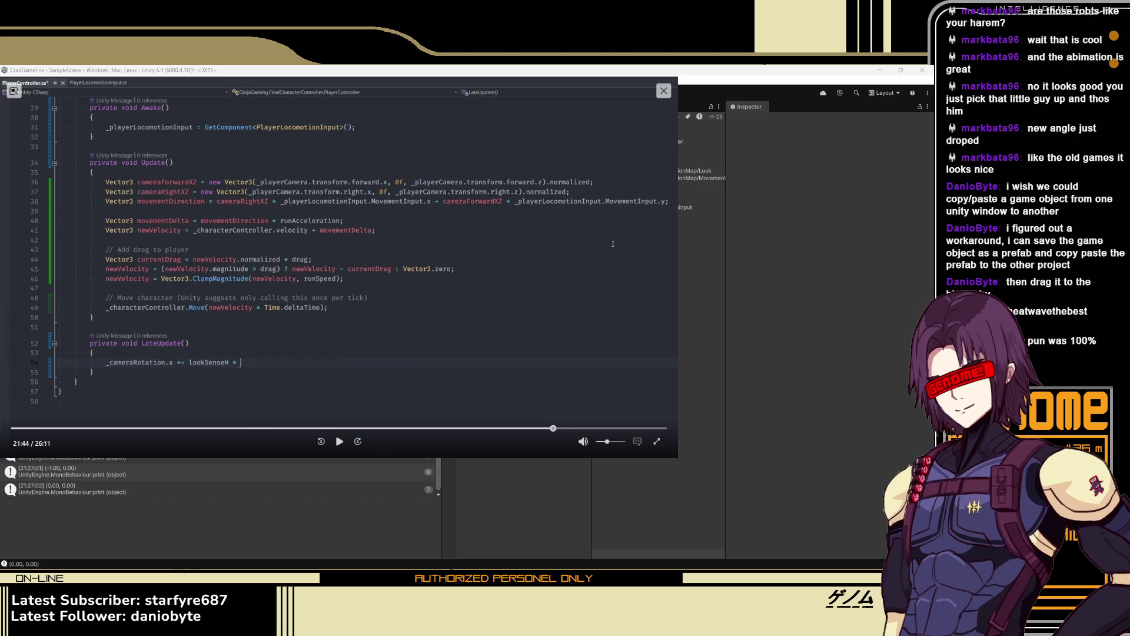
{"action": "left_click", "coordinate": [345, 449]}
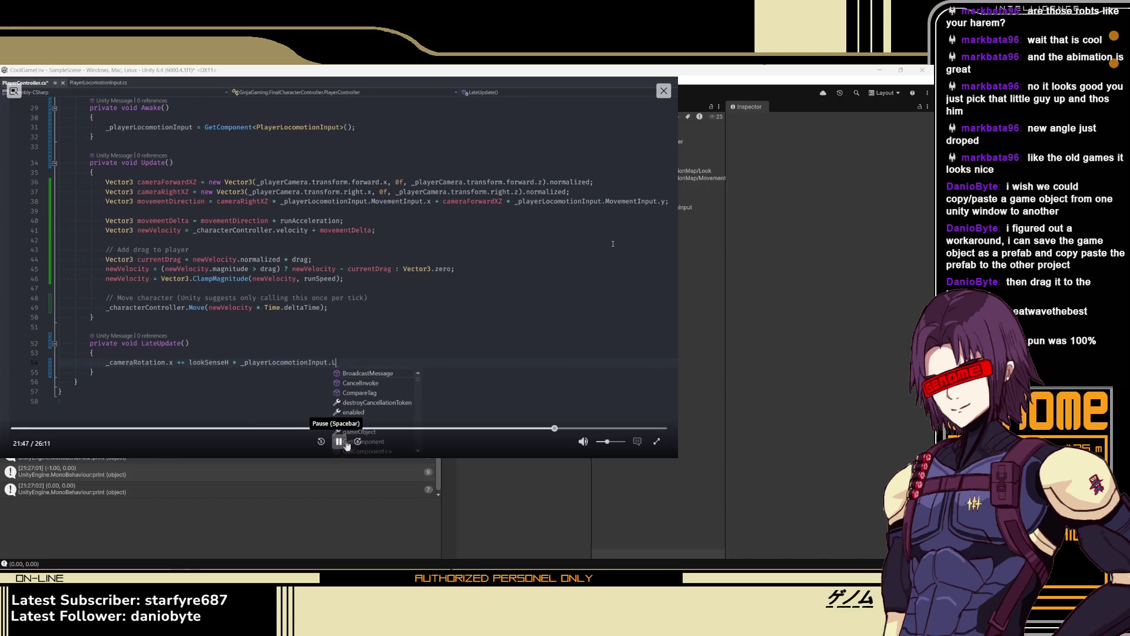
{"action": "left_click", "coordinate": [346, 446]}
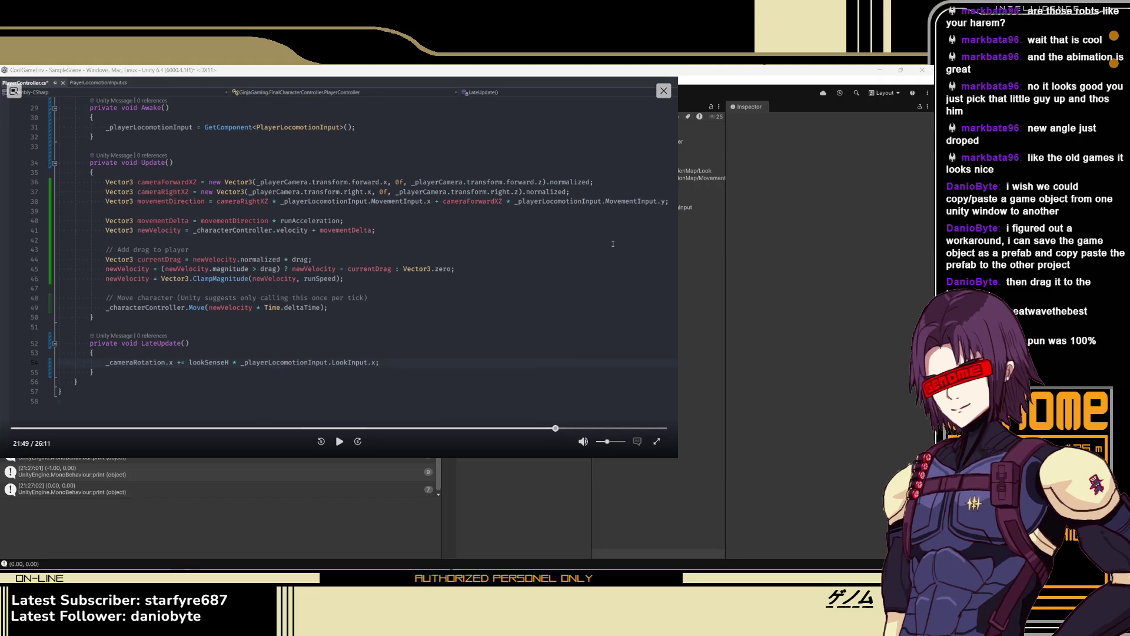
{"action": "left_click", "coordinate": [339, 443]}
{"action": "left_click", "coordinate": [339, 443]}
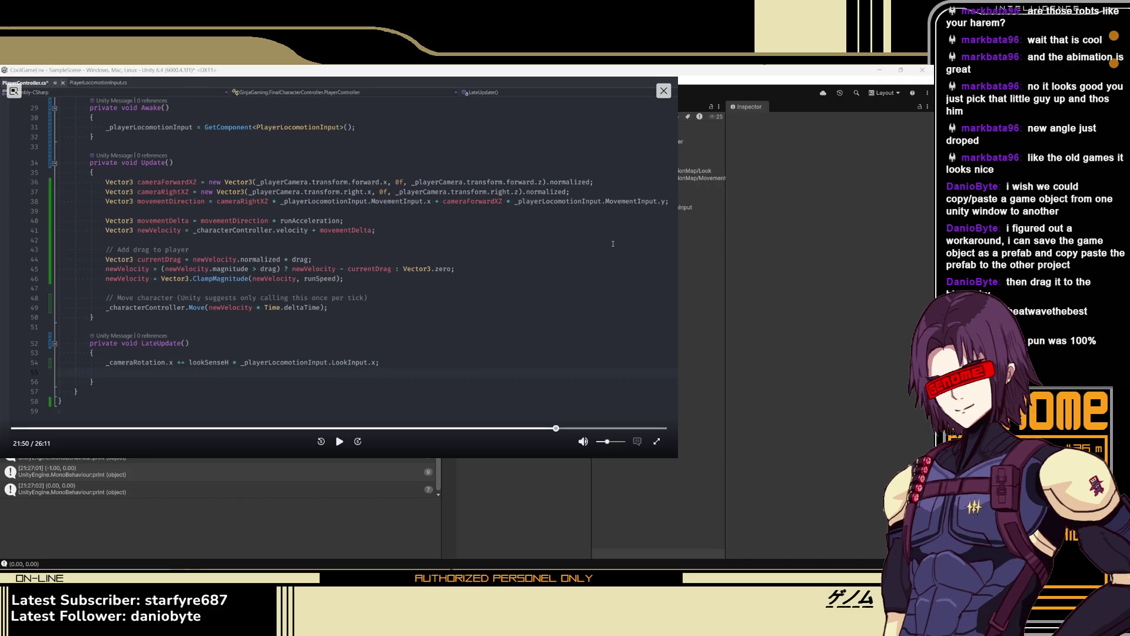
{"action": "left_click", "coordinate": [340, 448]}
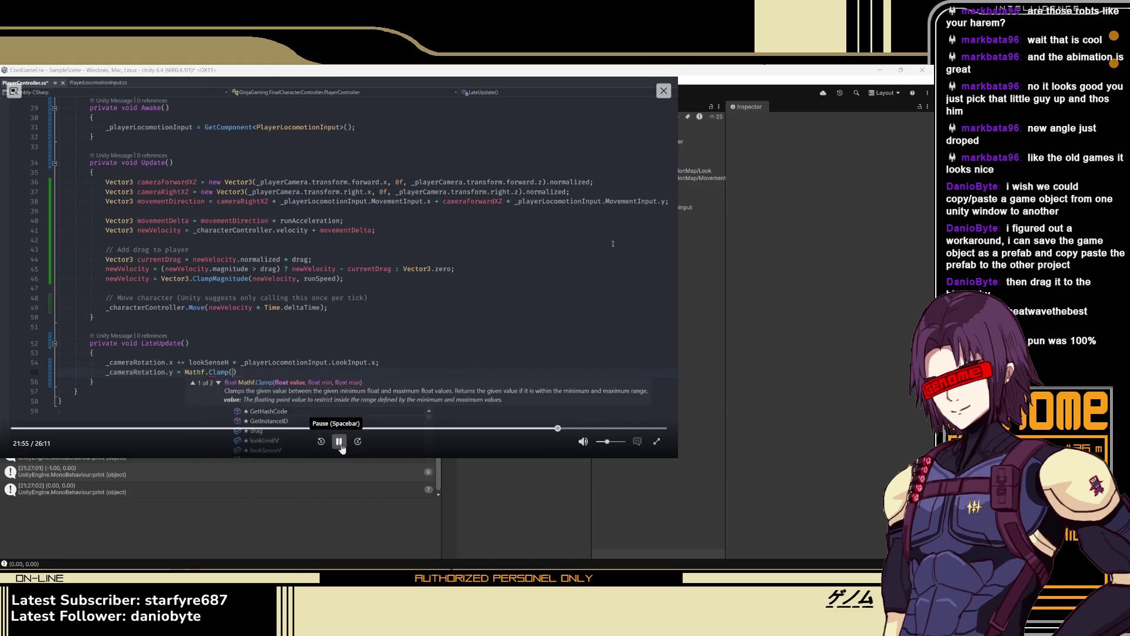
{"action": "left_click", "coordinate": [339, 443]}
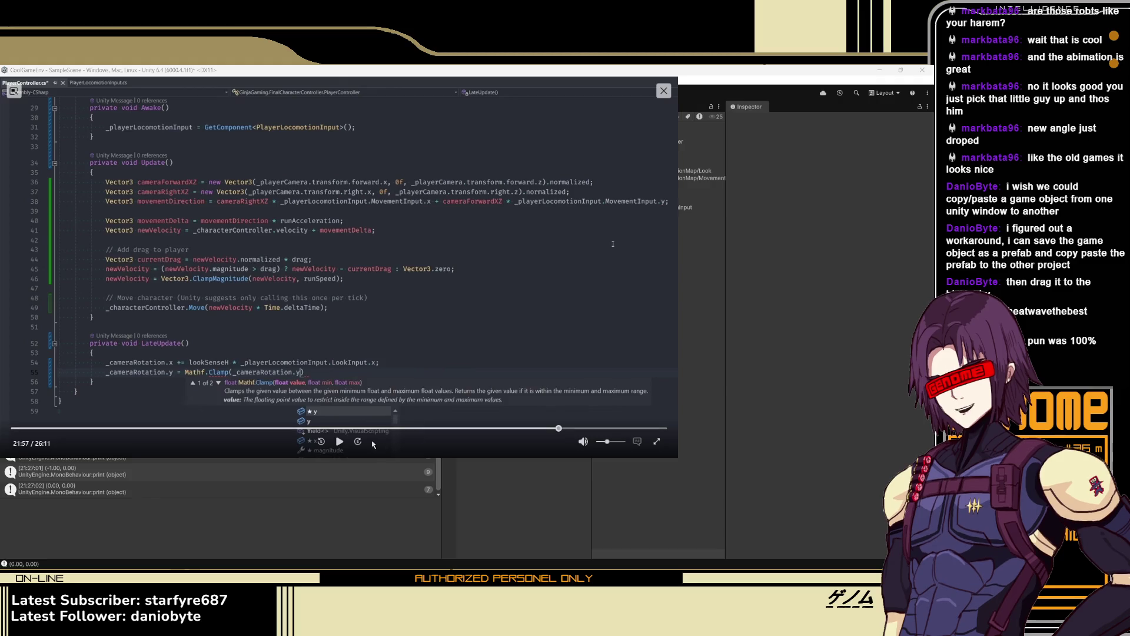
{"action": "left_click", "coordinate": [341, 442]}
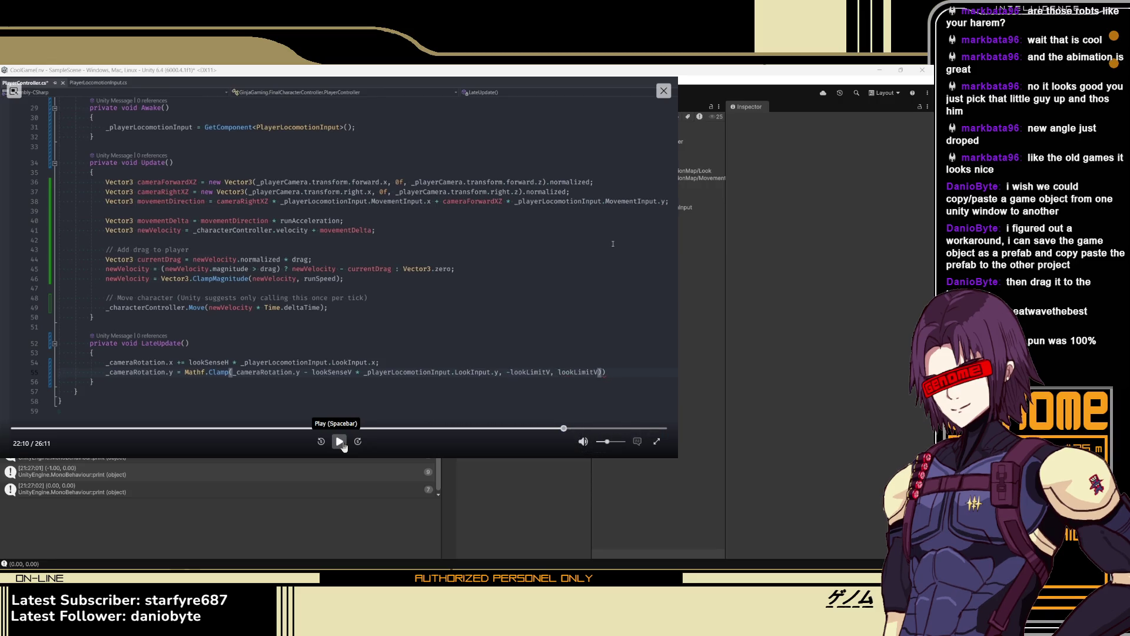
{"action": "left_click", "coordinate": [343, 444]}
{"action": "left_click", "coordinate": [343, 444]}
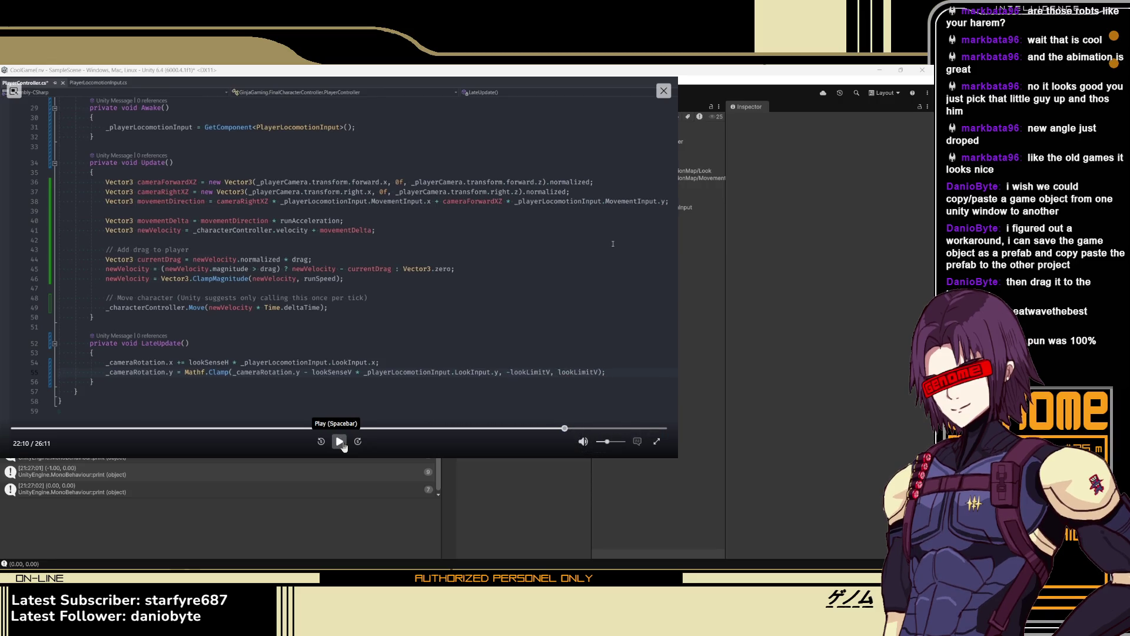
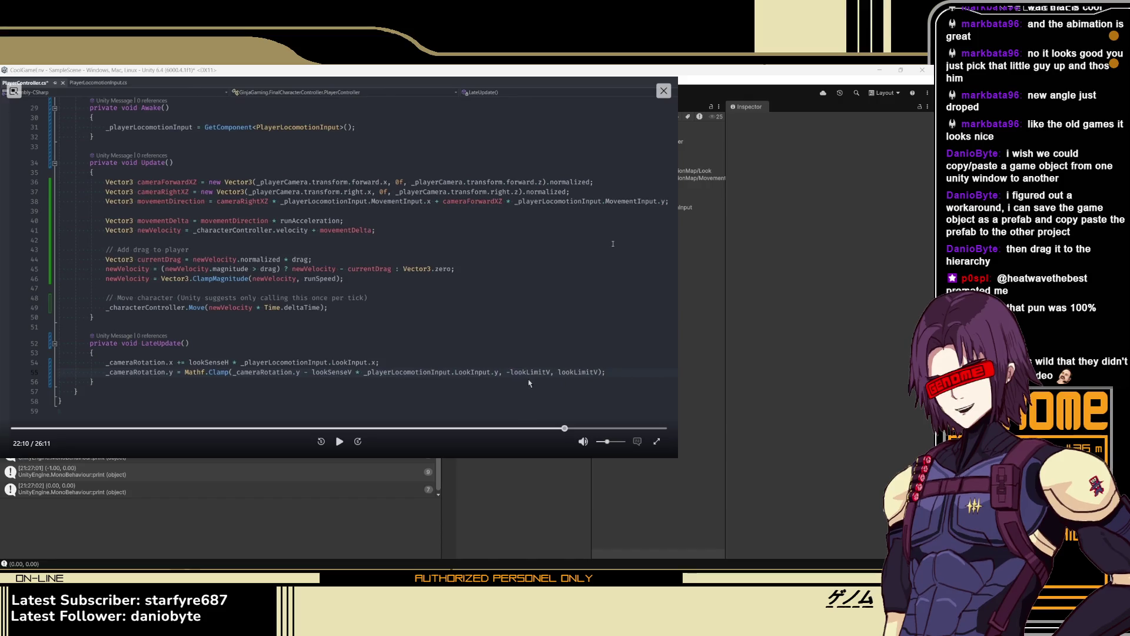
Play the tutorial from 22:10 and pause it at 22:27 where the transform.rotation line starts
{"action": "left_click", "coordinate": [339, 441]}
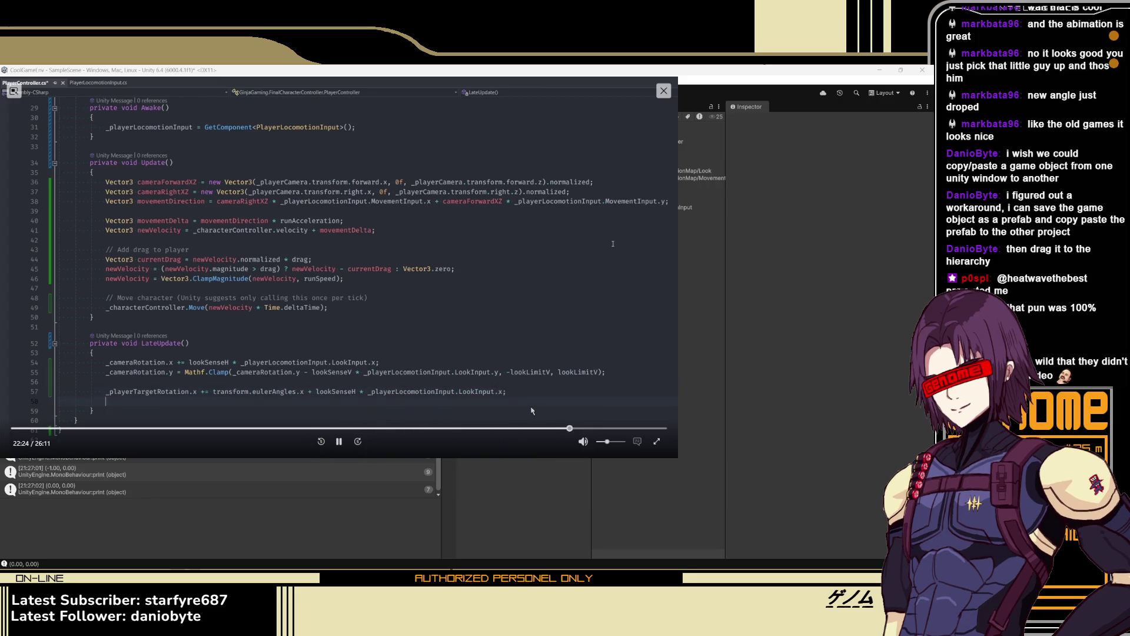
{"action": "left_click", "coordinate": [339, 446]}
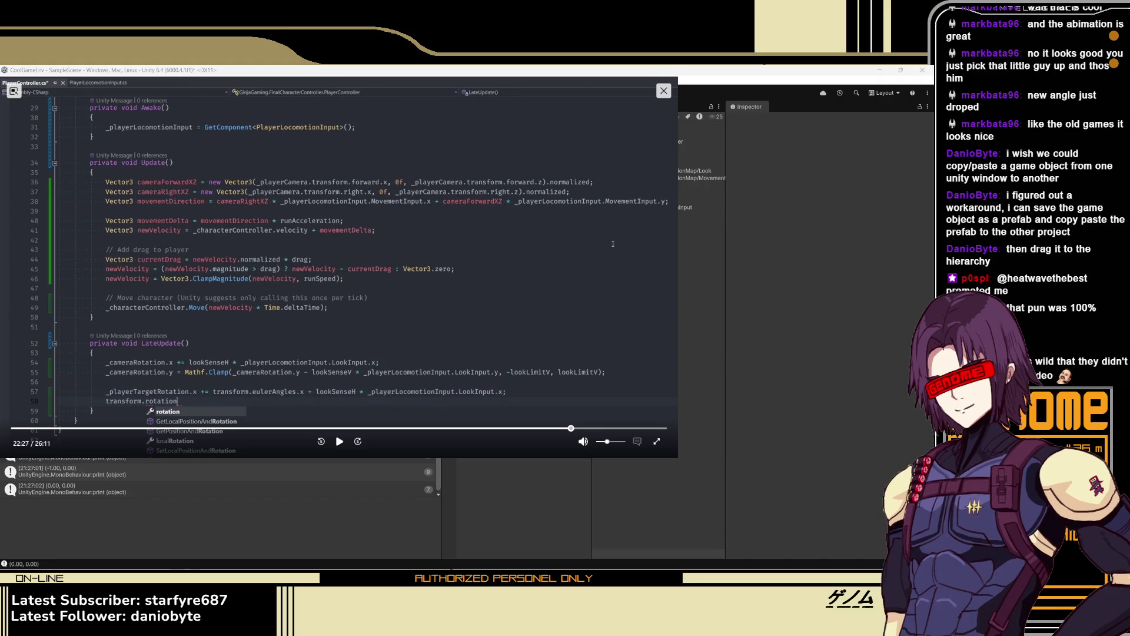
Play the tutorial to 22:35 to read the finished Quaternion.Euler rotation line, then resume playback
{"action": "left_click", "coordinate": [339, 441]}
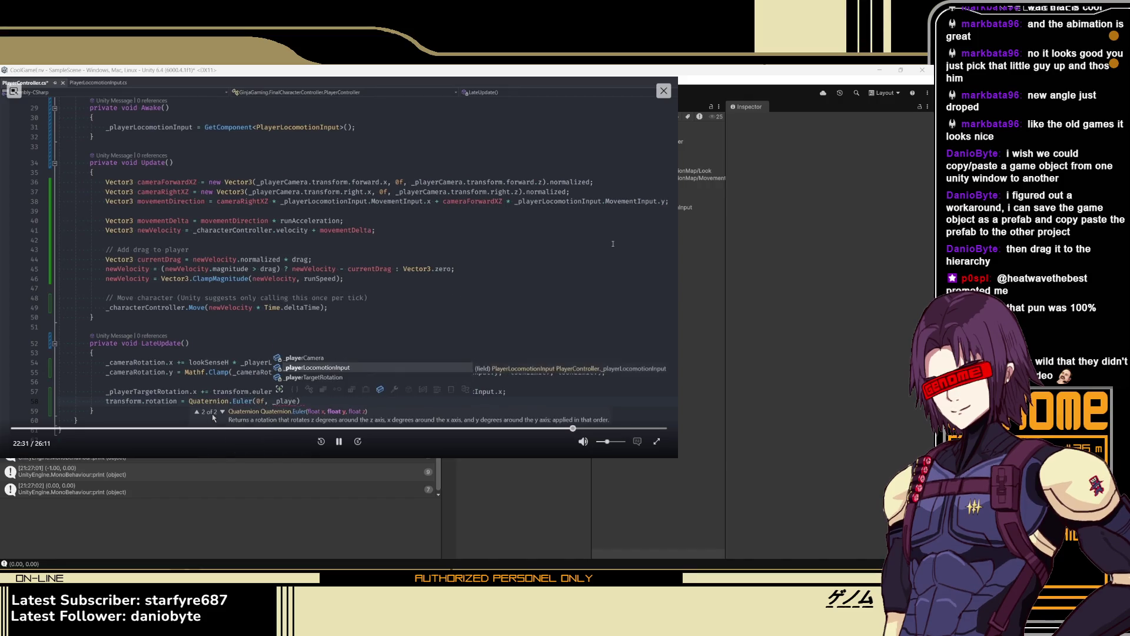
{"action": "left_click", "coordinate": [344, 451]}
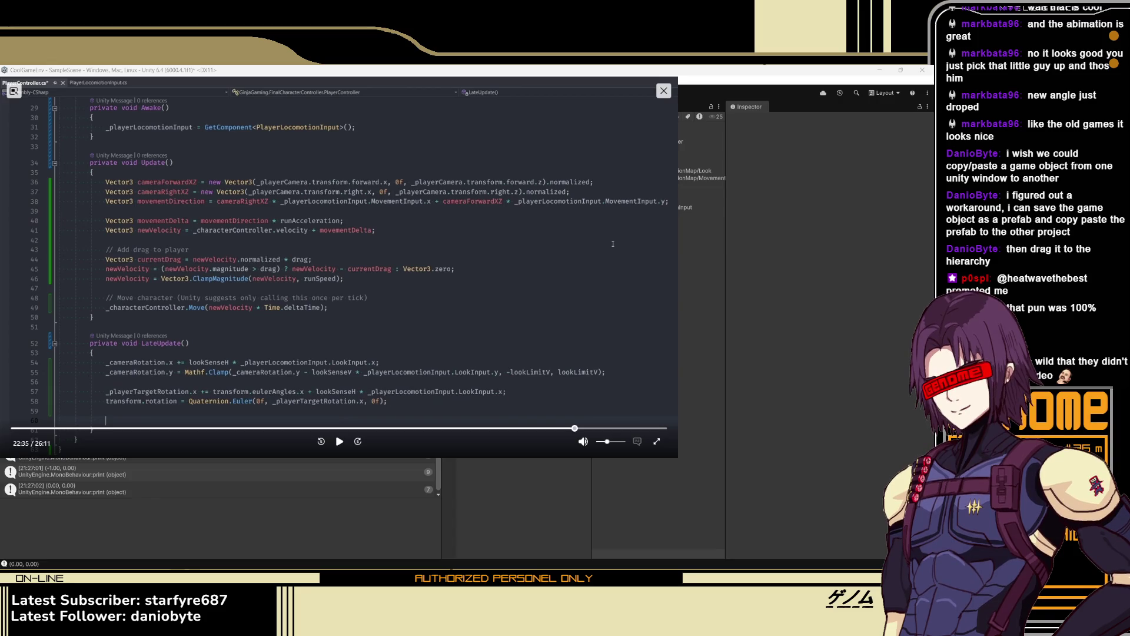
{"action": "key", "text": "space"}
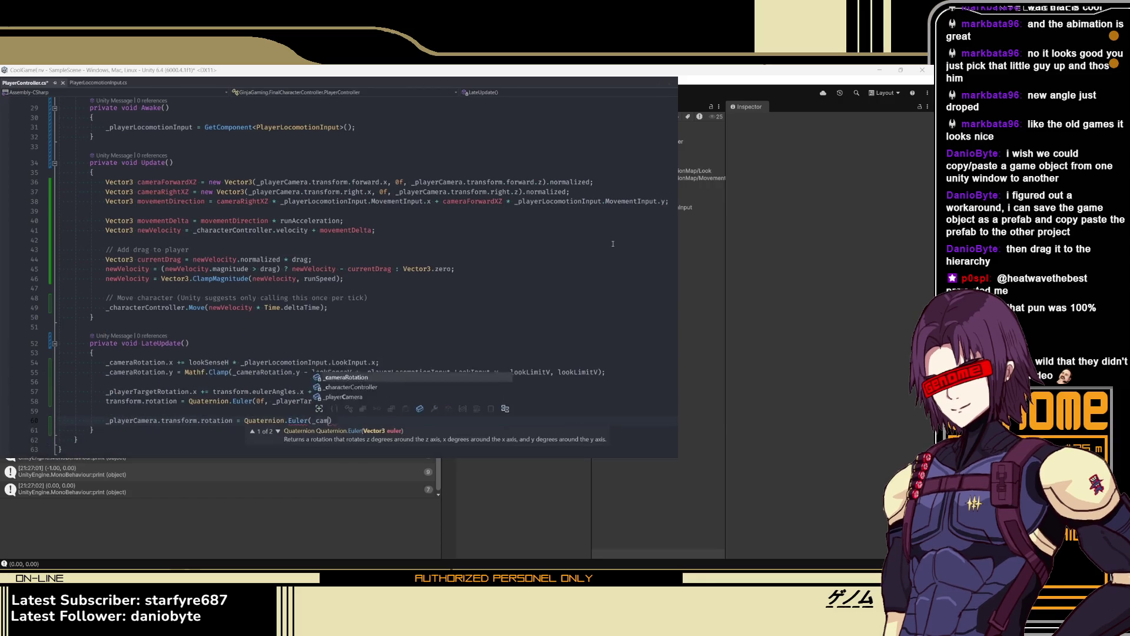
Pause the tutorial at 22:41 on the _playerCamera rotation line in LateUpdate, then resume it
{"action": "key", "text": "space"}
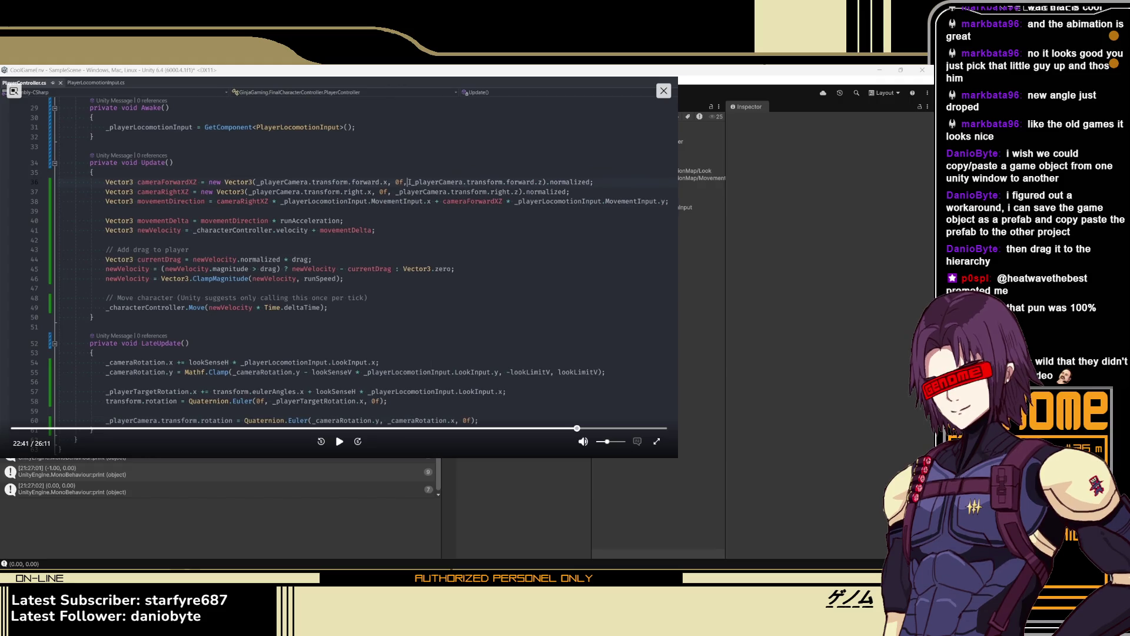
{"action": "left_click", "coordinate": [339, 442]}
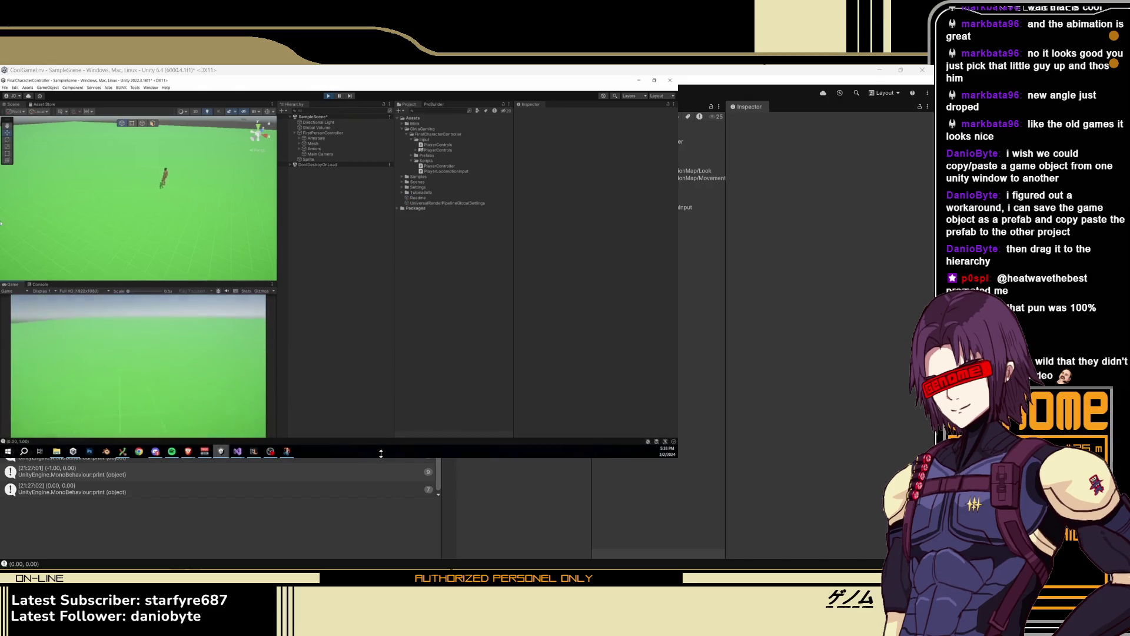
Pause the tutorial at 22:59 on the play-mode character scene and close the video
{"action": "mouse_move", "coordinate": [348, 448]}
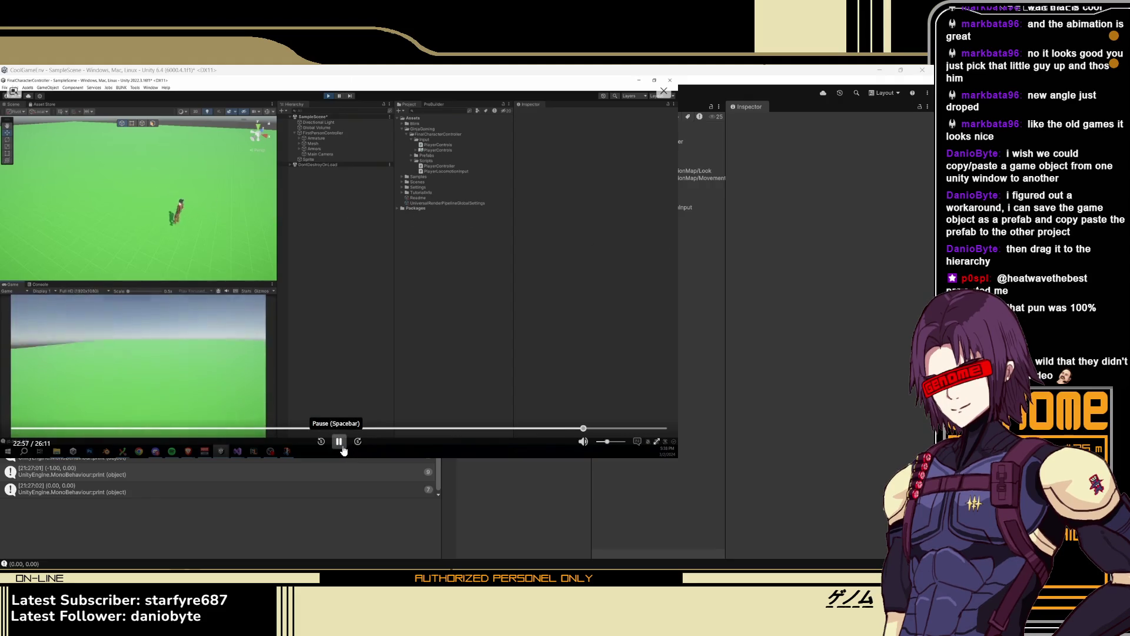
{"action": "left_click", "coordinate": [344, 448]}
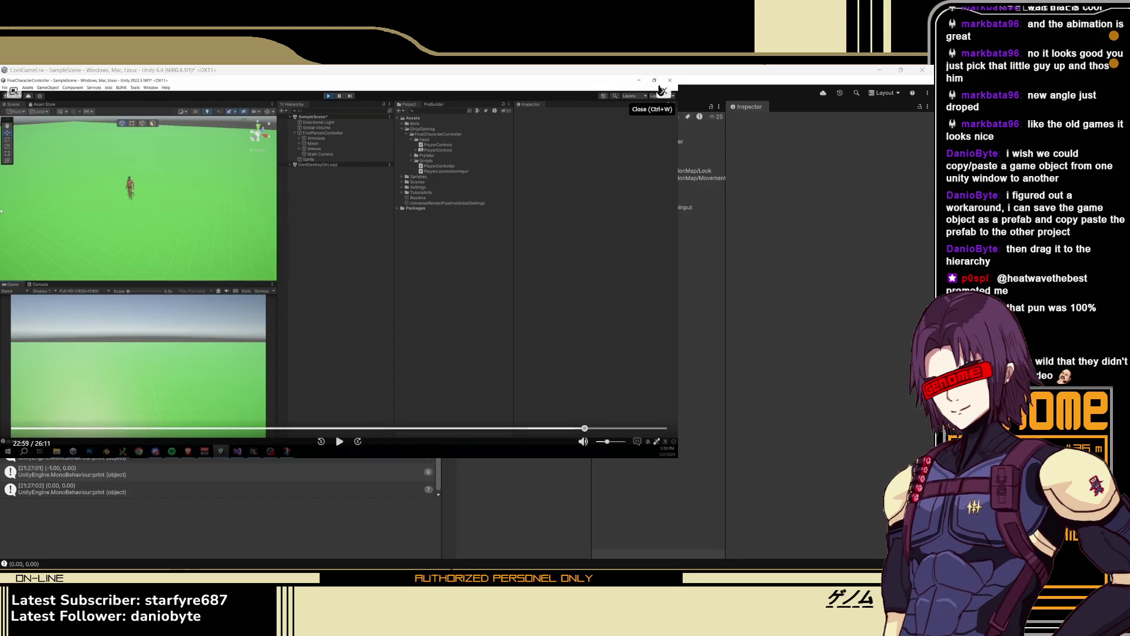
{"action": "left_click", "coordinate": [664, 90]}
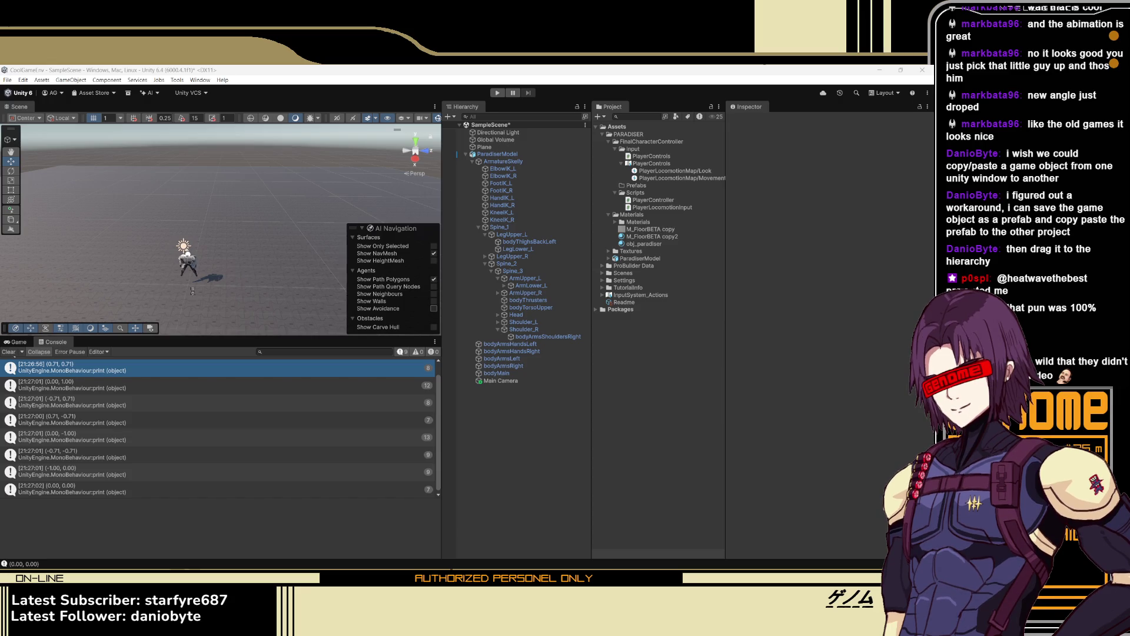
Switch Unity's bottom panel from the Console to the Game view
{"action": "left_click", "coordinate": [18, 343]}
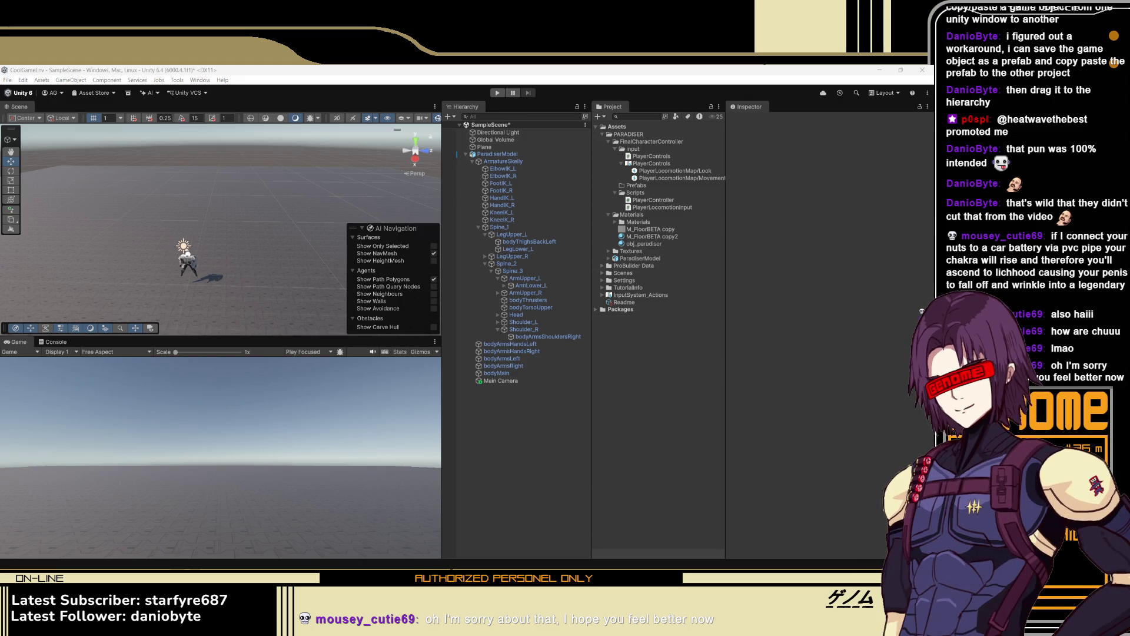
Run a play-mode test of the character controller in Unity, stop it, and select Main Camera
{"action": "key", "text": "alt+Tab"}
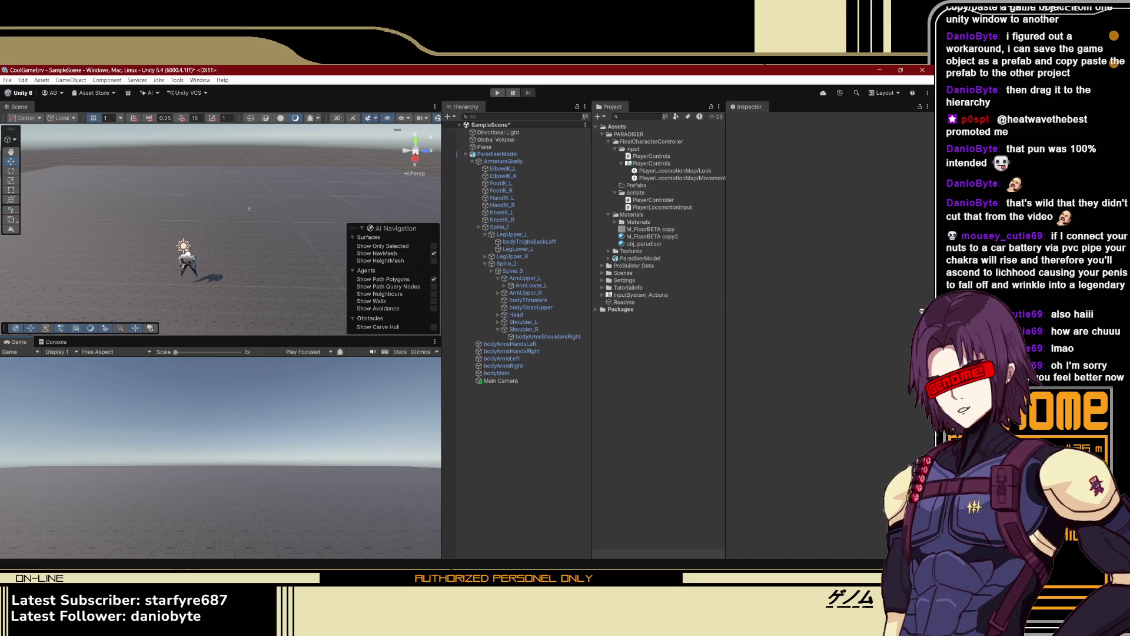
{"action": "left_click", "coordinate": [495, 93]}
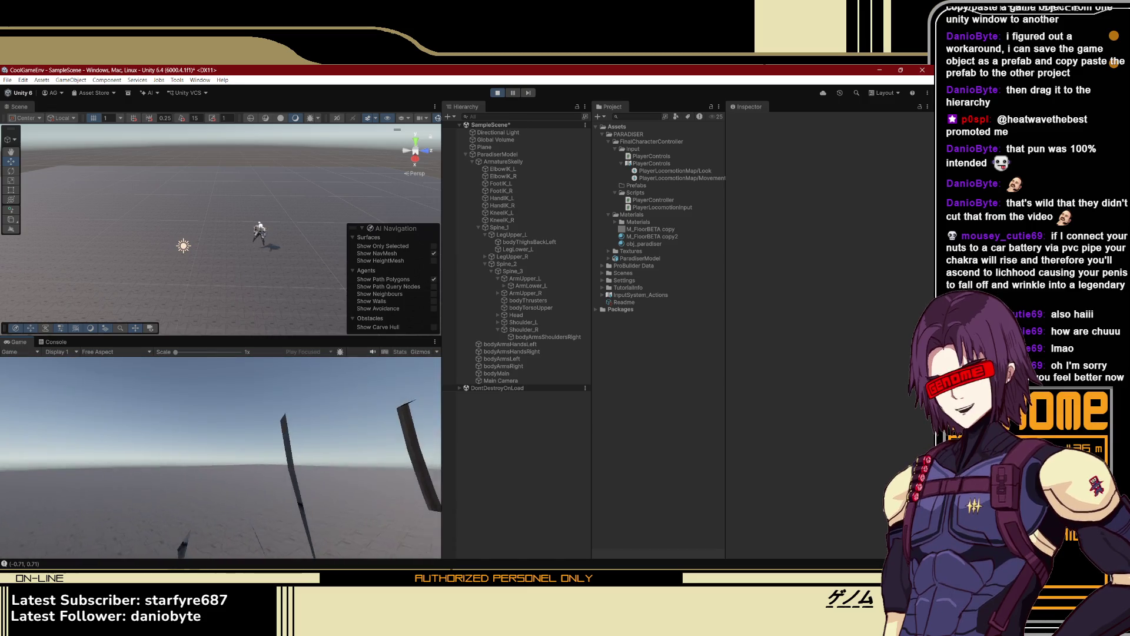
{"action": "key", "text": "ctrl+p"}
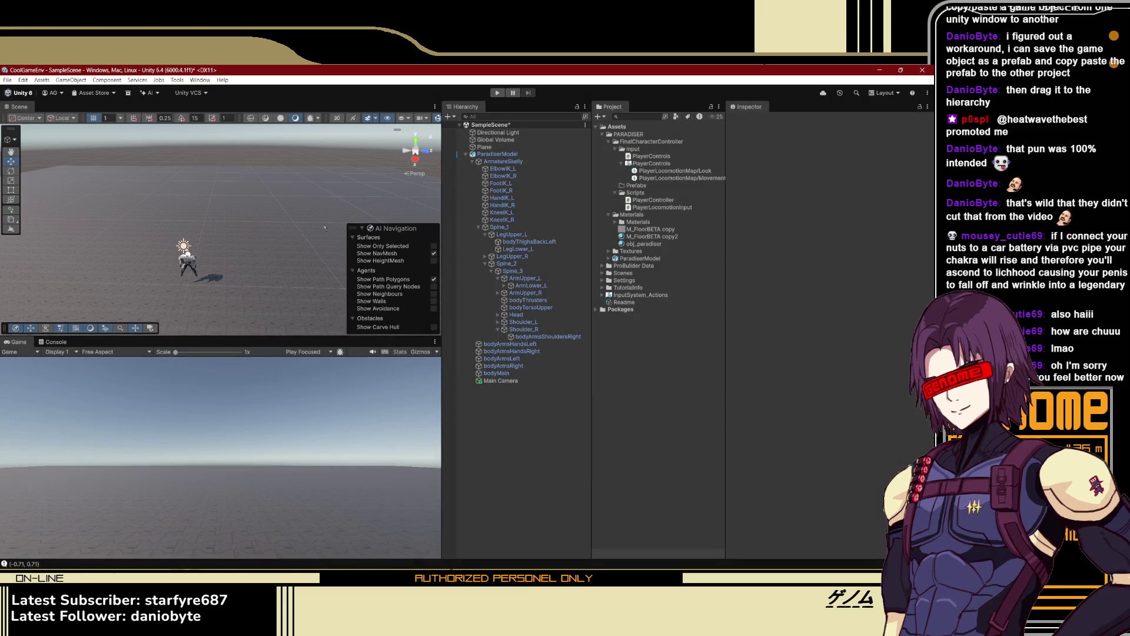
{"action": "left_click", "coordinate": [187, 257]}
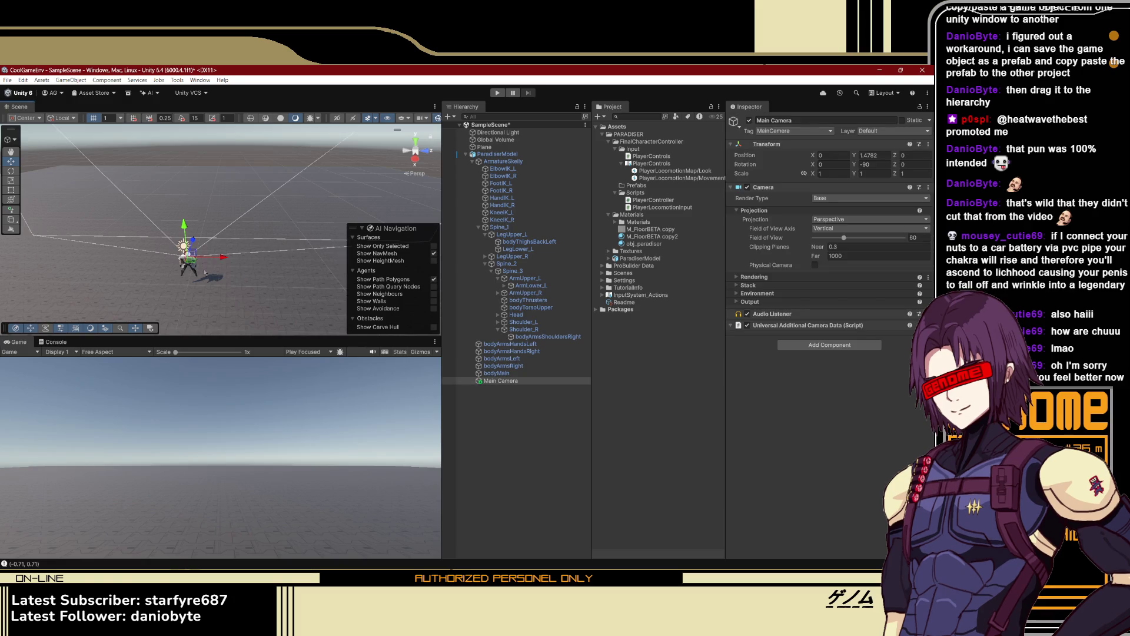
Rotate the Main Camera to about -43 degrees on its Y axis with the Rotate tool
{"action": "key", "text": "e"}
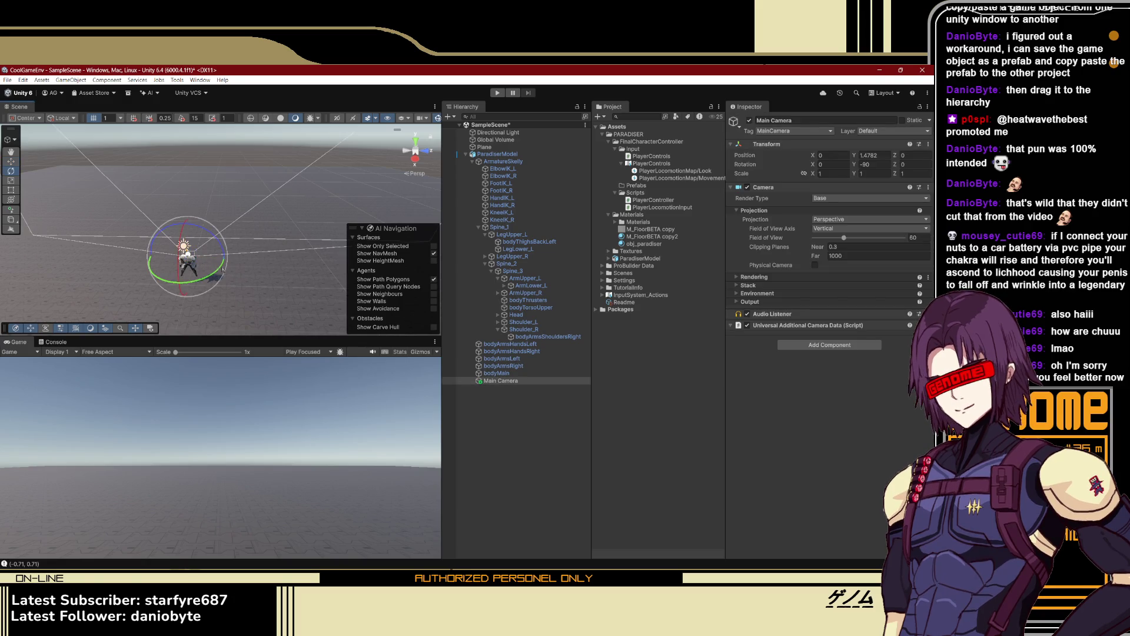
{"action": "mouse_move", "coordinate": [219, 270]}
{"action": "left_mouse_down"}
{"action": "mouse_move", "coordinate": [189, 284]}
{"action": "mouse_move", "coordinate": [71, 279]}
{"action": "mouse_move", "coordinate": [93, 276]}
{"action": "left_mouse_up"}
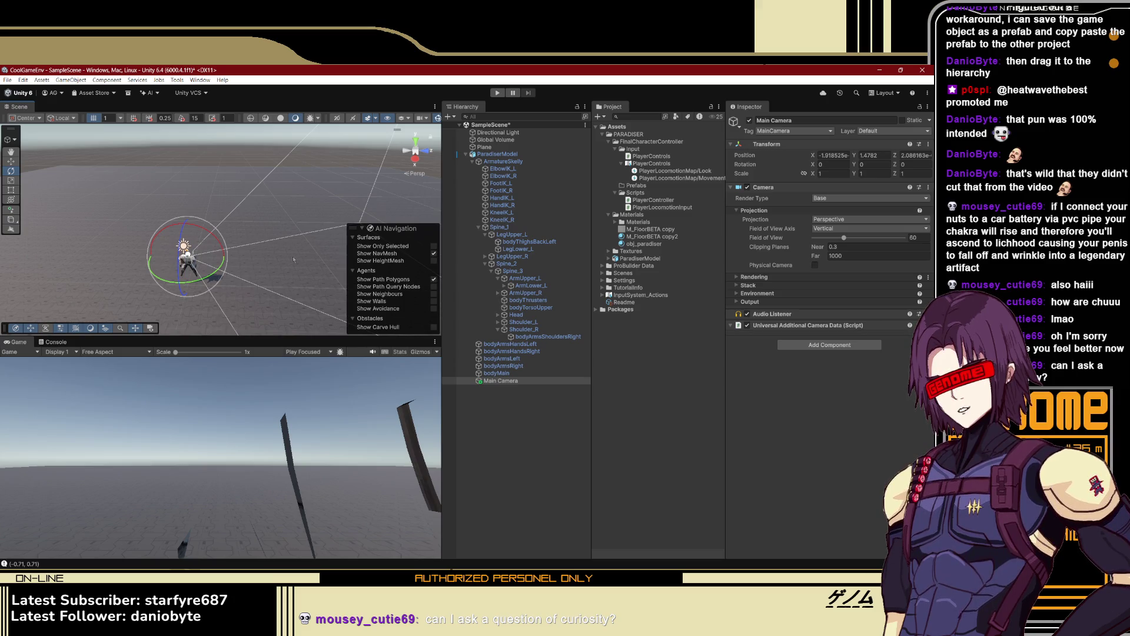
{"action": "left_click_drag", "start_coordinate": [293, 263], "coordinate": [256, 265]}
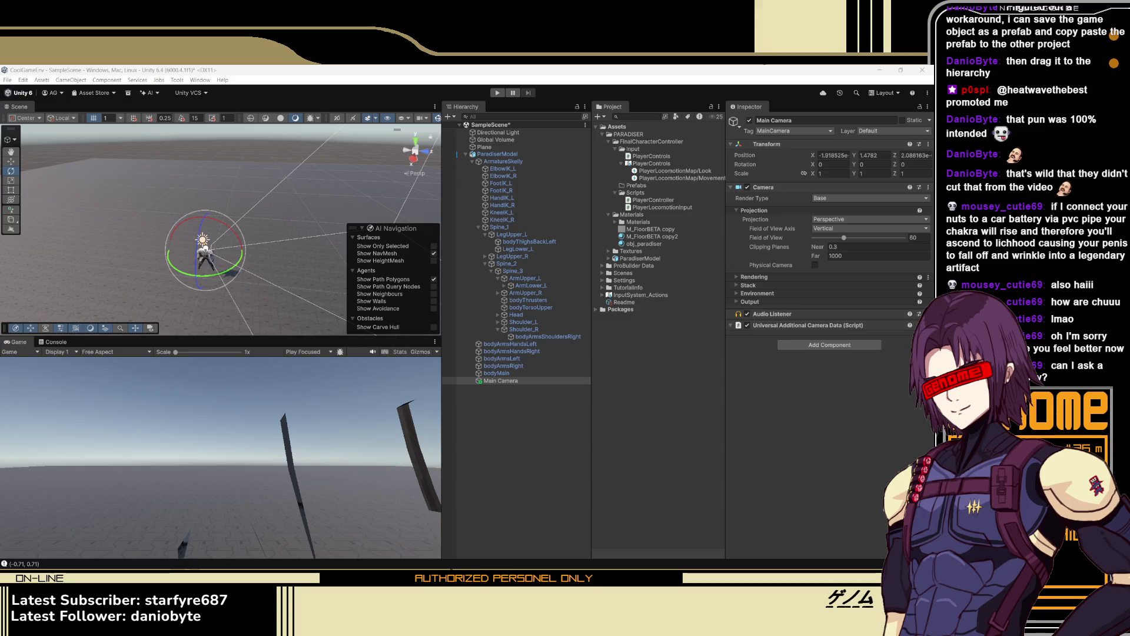
Test the character with the rotated camera view in play mode, then stop the test
{"action": "key", "text": "ctrl+p"}
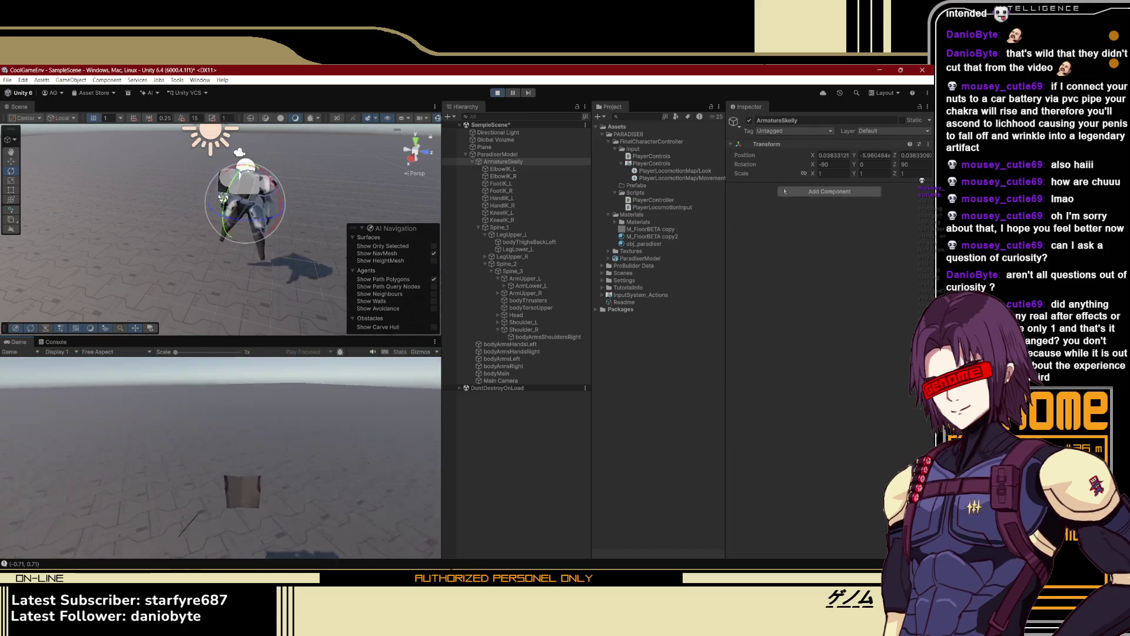
{"action": "left_click", "coordinate": [500, 93]}
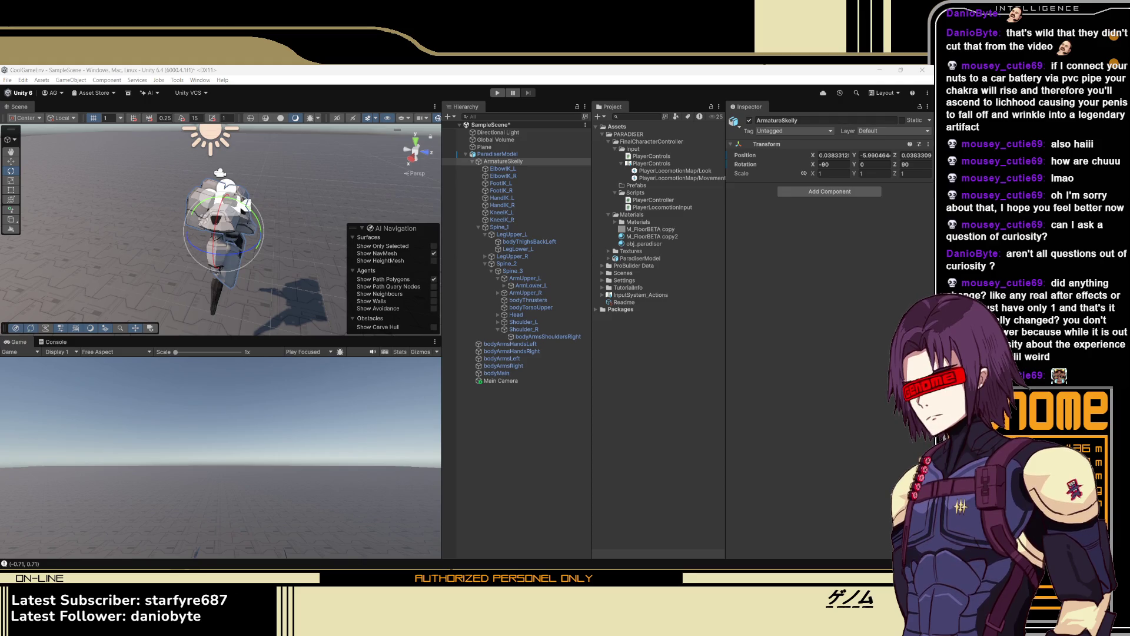
Orbit the Scene view around the character, then switch to Photoshop's character illustration
{"action": "mouse_move", "coordinate": [259, 222]}
{"action": "left_mouse_down"}
{"action": "mouse_move", "coordinate": [303, 222]}
{"action": "mouse_move", "coordinate": [239, 224]}
{"action": "left_mouse_up"}
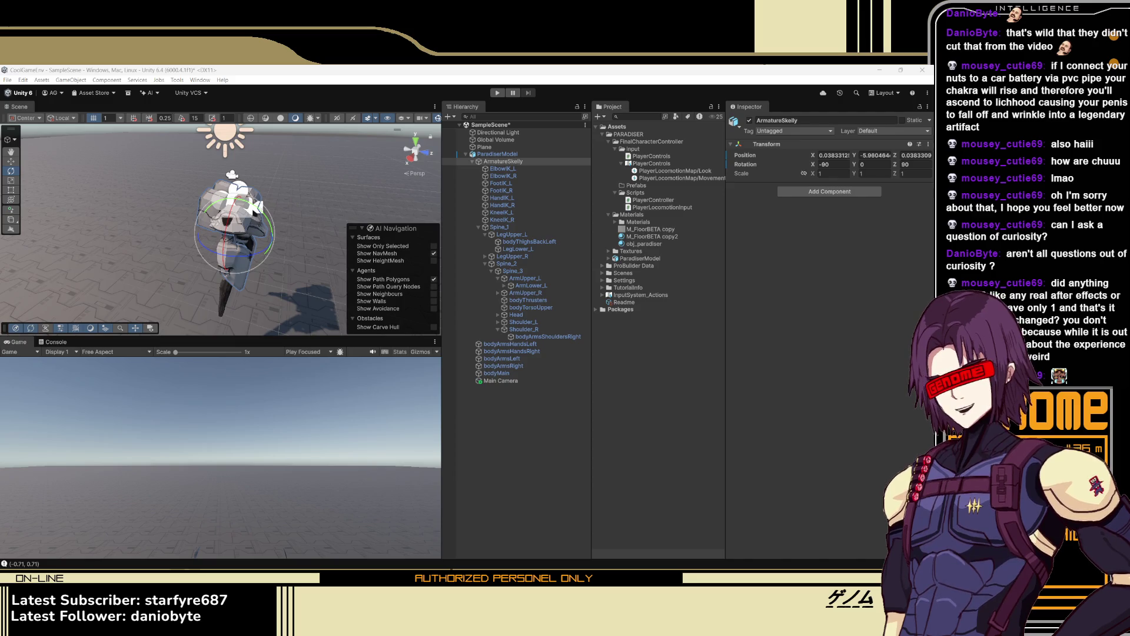
{"action": "key", "text": "alt+Tab"}
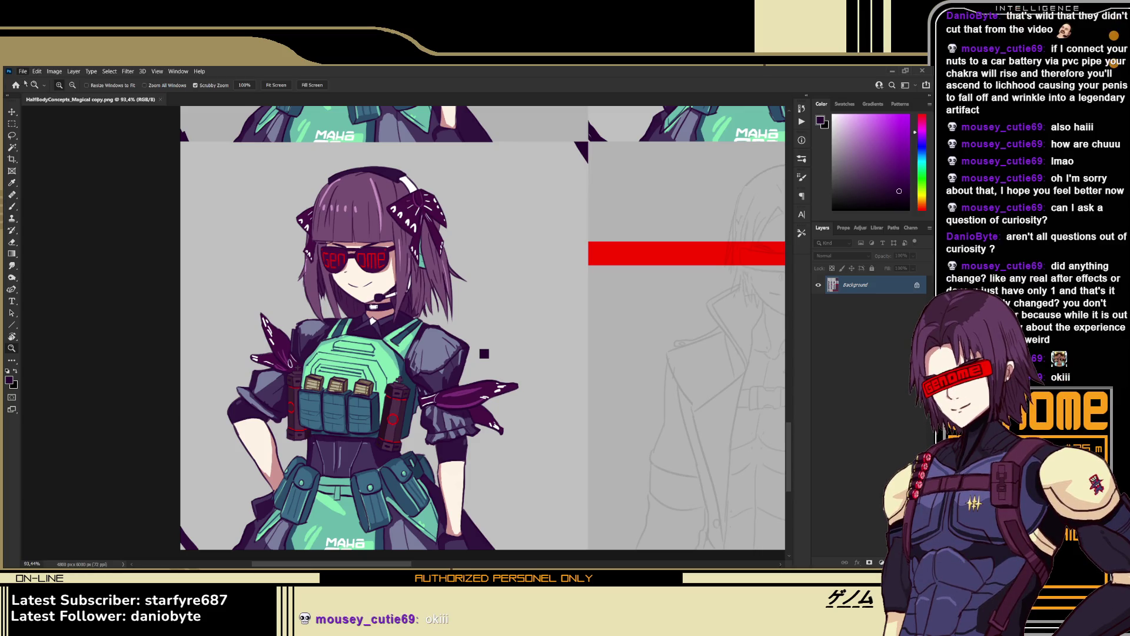
Create a new document Untitled-1, place the armored character artwork, and add an empty Layer 1
{"action": "key", "text": "ctrl+alt+n"}
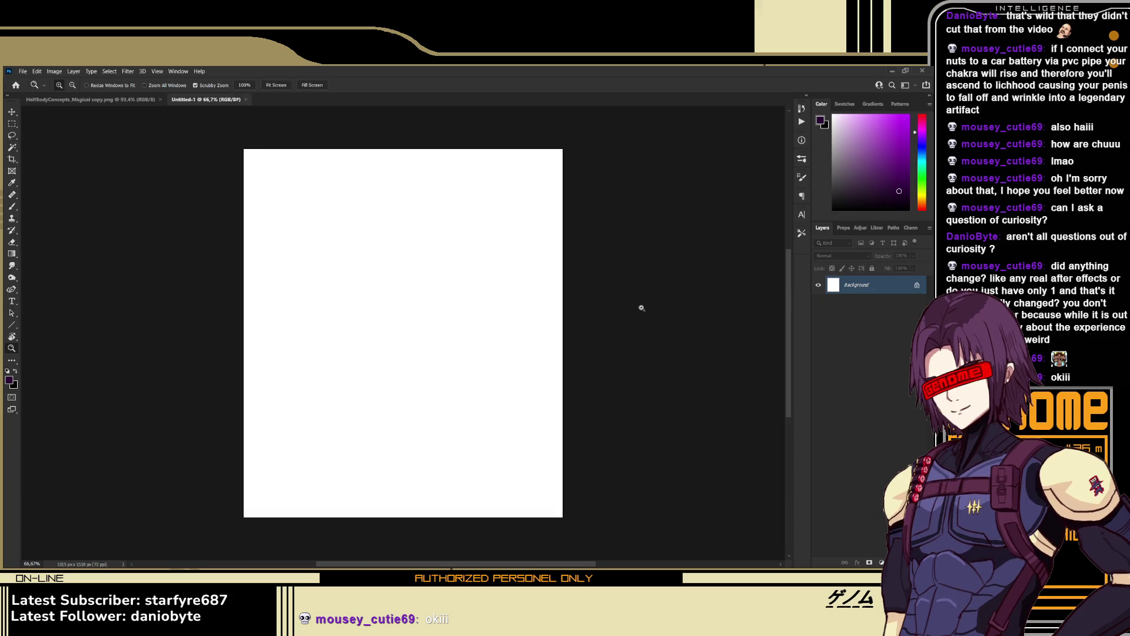
{"action": "scroll", "coordinate": [353, 421], "scroll_direction": "right", "scroll_amount": 2}
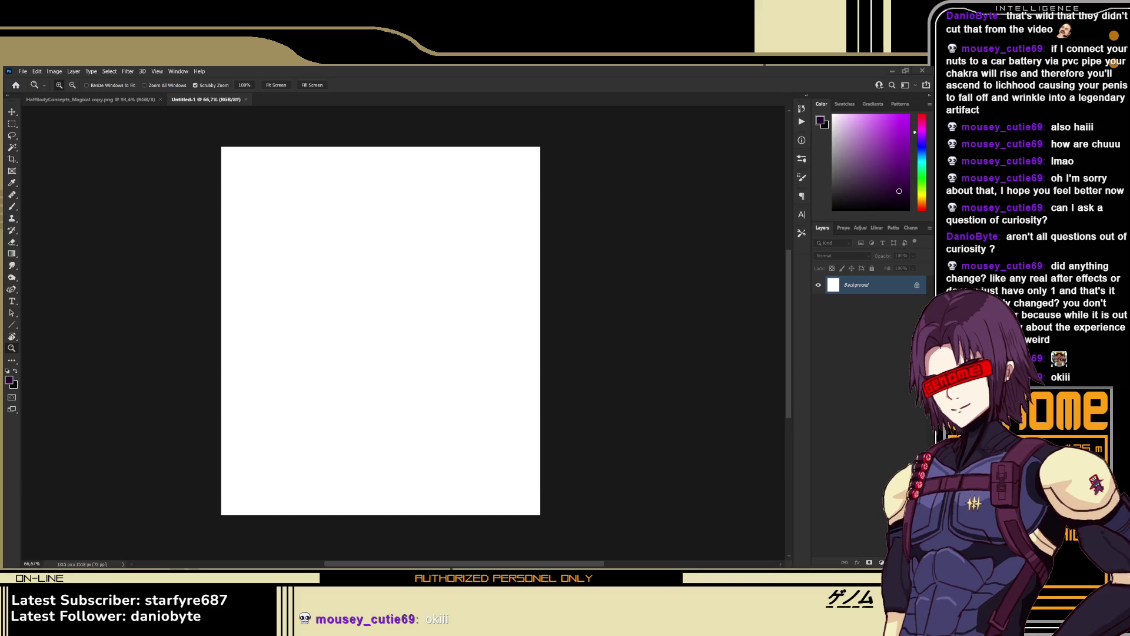
{"action": "left_click_drag", "start_coordinate": [3, 328], "coordinate": [231, 328]}
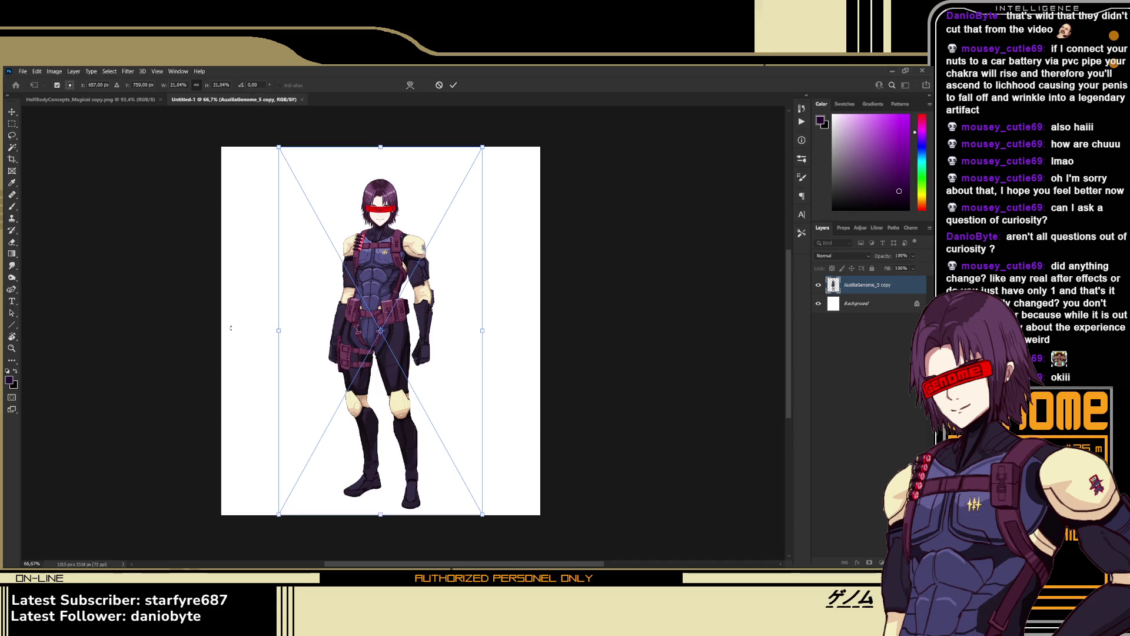
{"action": "key", "text": "Return"}
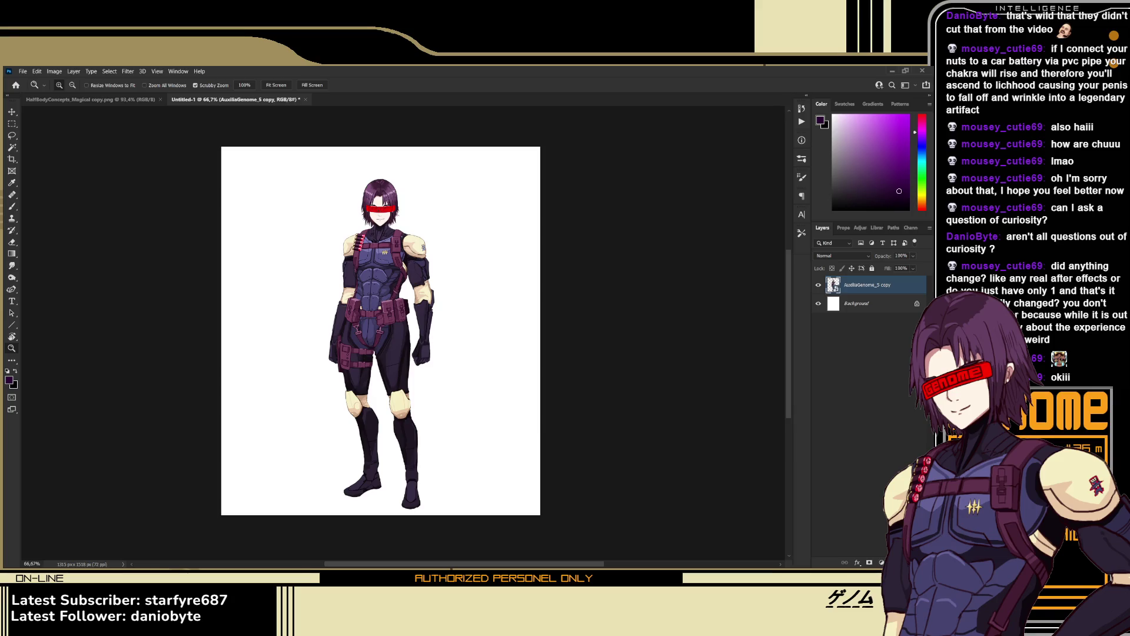
{"action": "key", "text": "ctrl+shift+alt+n"}
Fill Layer 1 with white and set its opacity to 60%
{"action": "key", "text": "g"}
{"action": "key", "text": "d"}
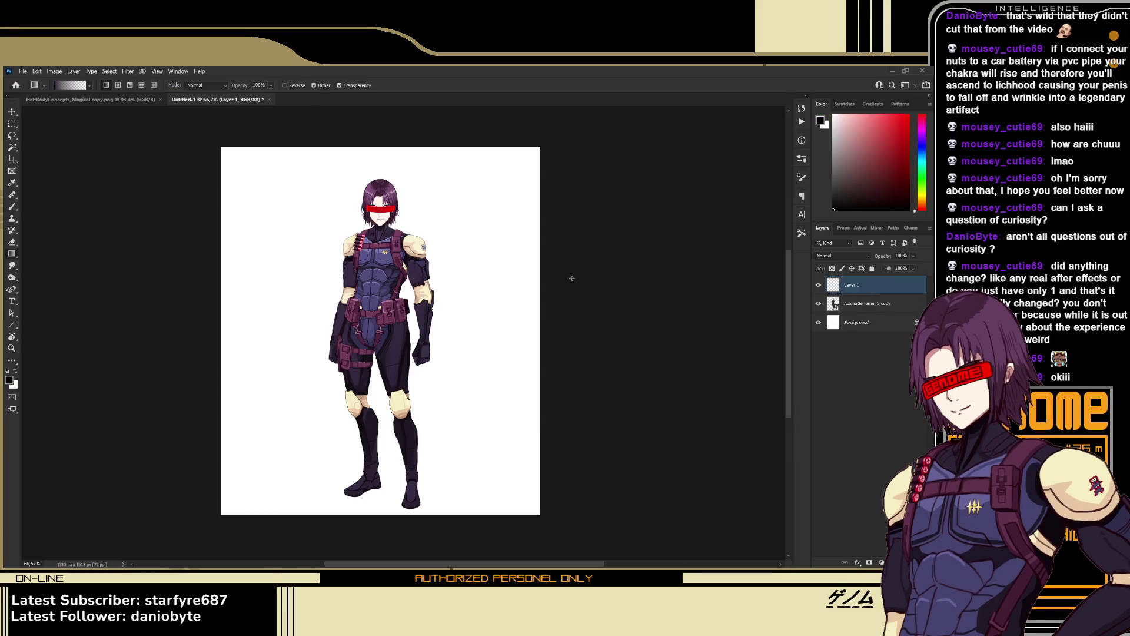
{"action": "key", "text": "alt+BackSpace"}
{"action": "key", "text": "ctrl+BackSpace"}
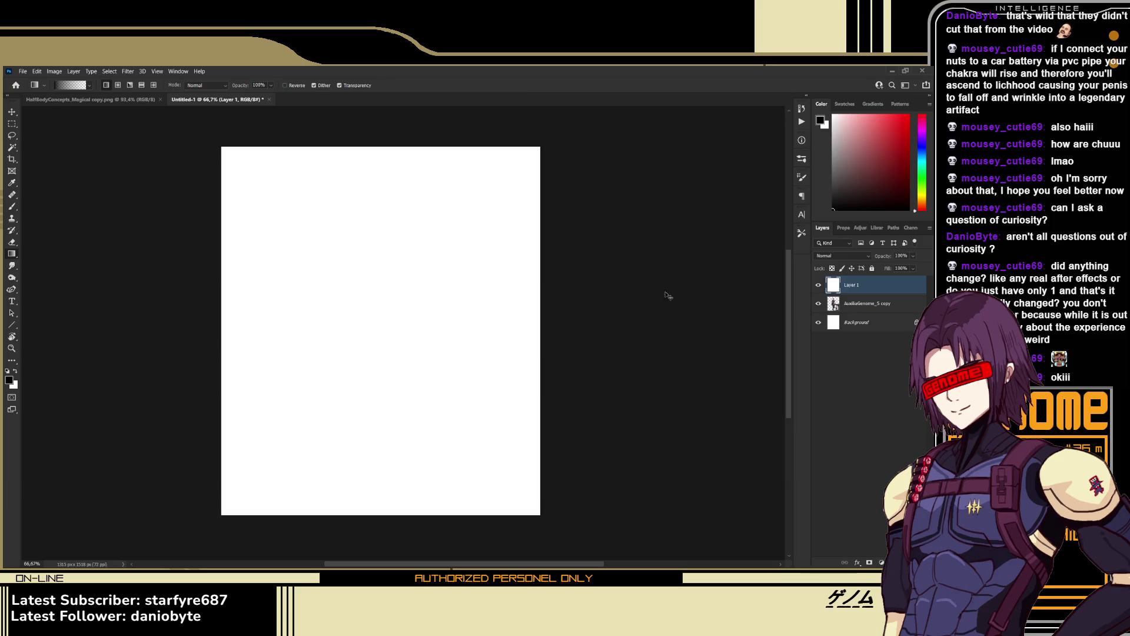
{"action": "left_click", "coordinate": [903, 256]}
{"action": "type", "text": "60"}
{"action": "key", "text": "Return"}
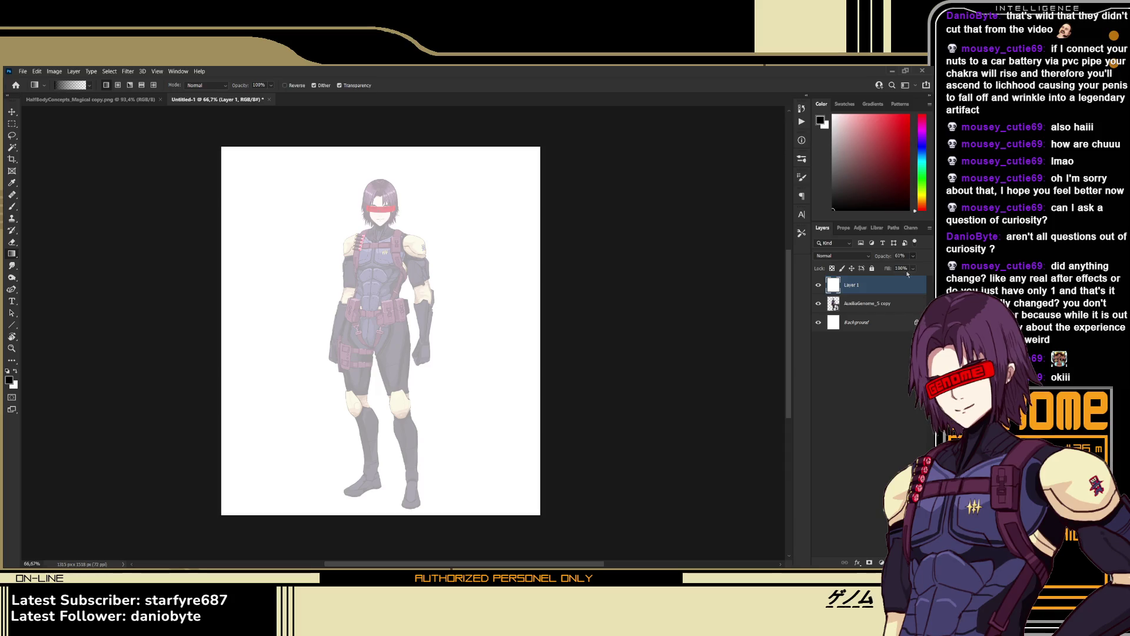
Duplicate the character layer and desaturate the copy with Ctrl+Shift+U
{"action": "left_click", "coordinate": [883, 307]}
{"action": "key", "text": "ctrl+j"}
{"action": "key", "text": "i"}
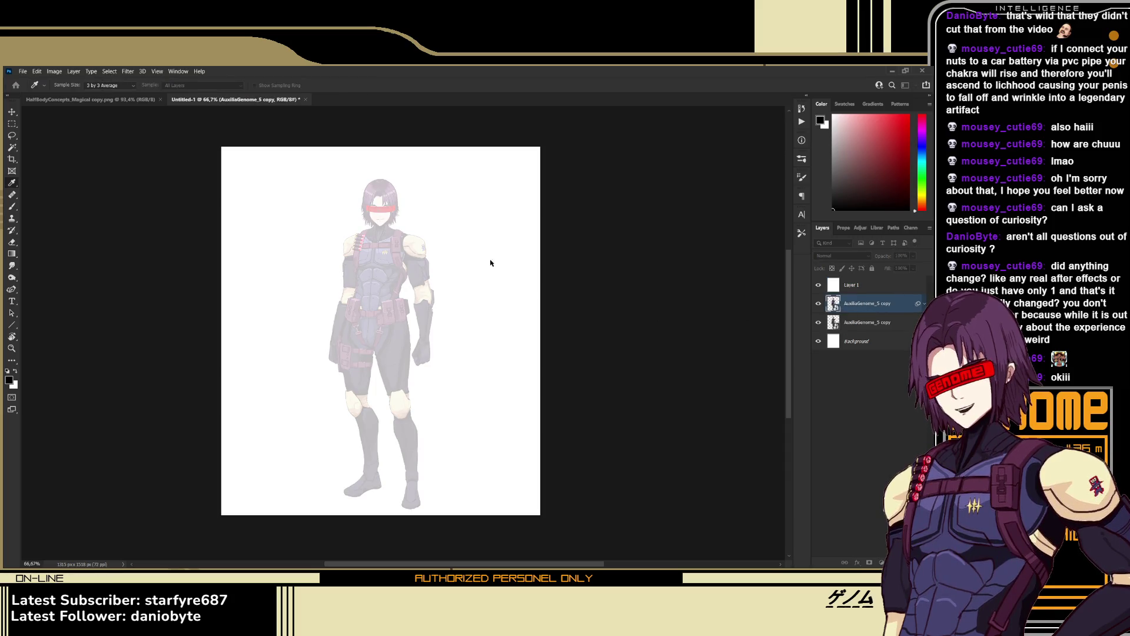
{"action": "key", "text": "ctrl+shift+u"}
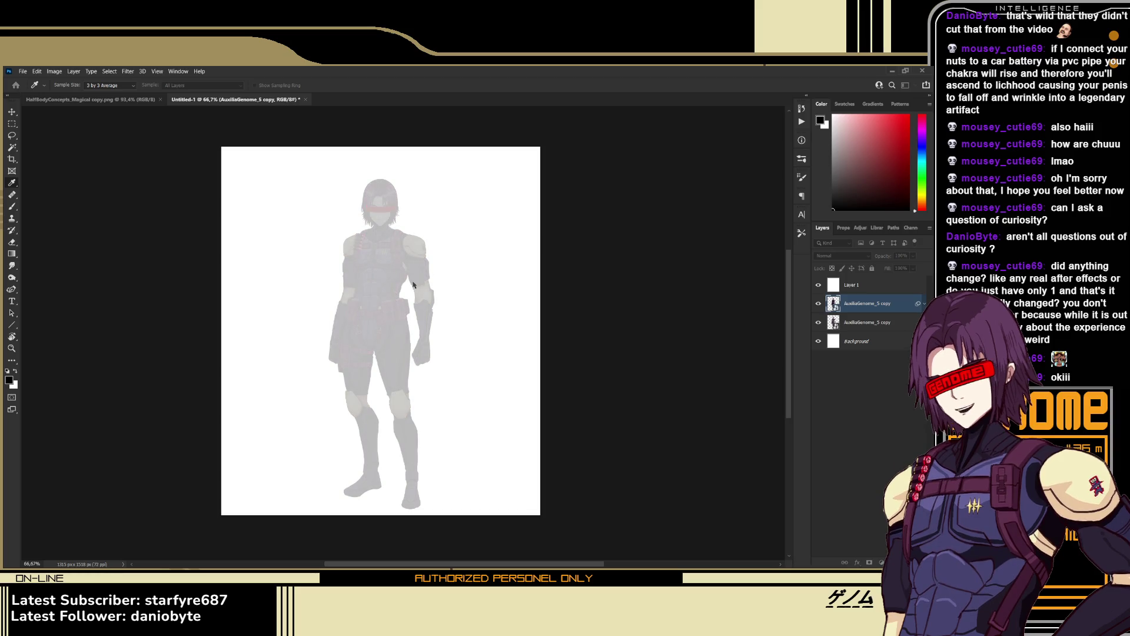
Drag the greyed character copy above the white overlay layer
{"action": "key", "text": "g"}
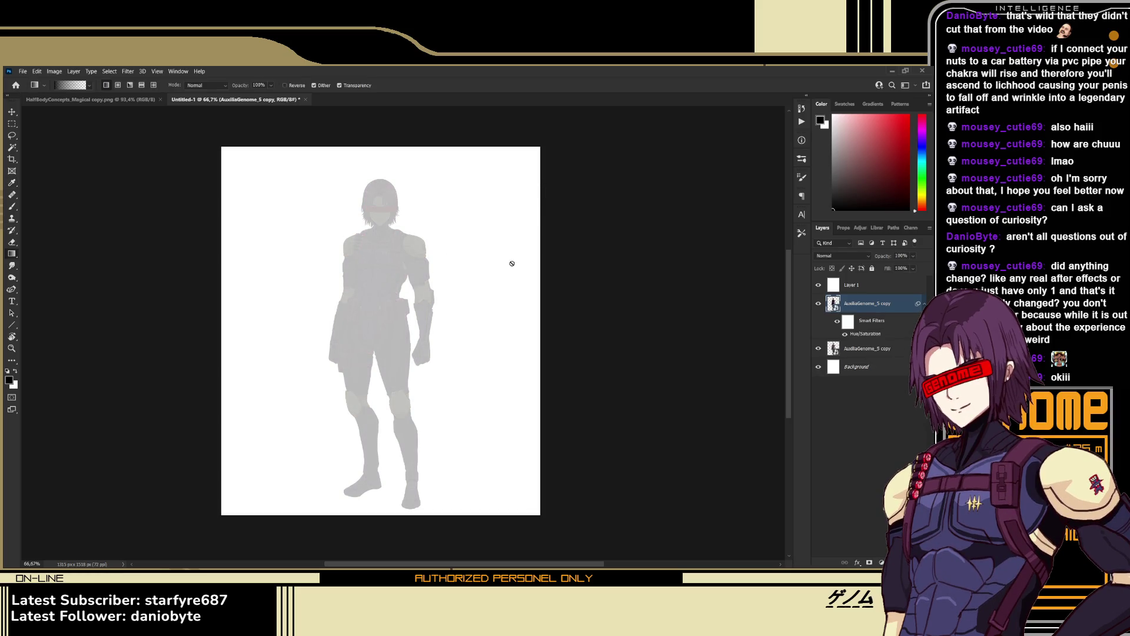
{"action": "left_click", "coordinate": [873, 289]}
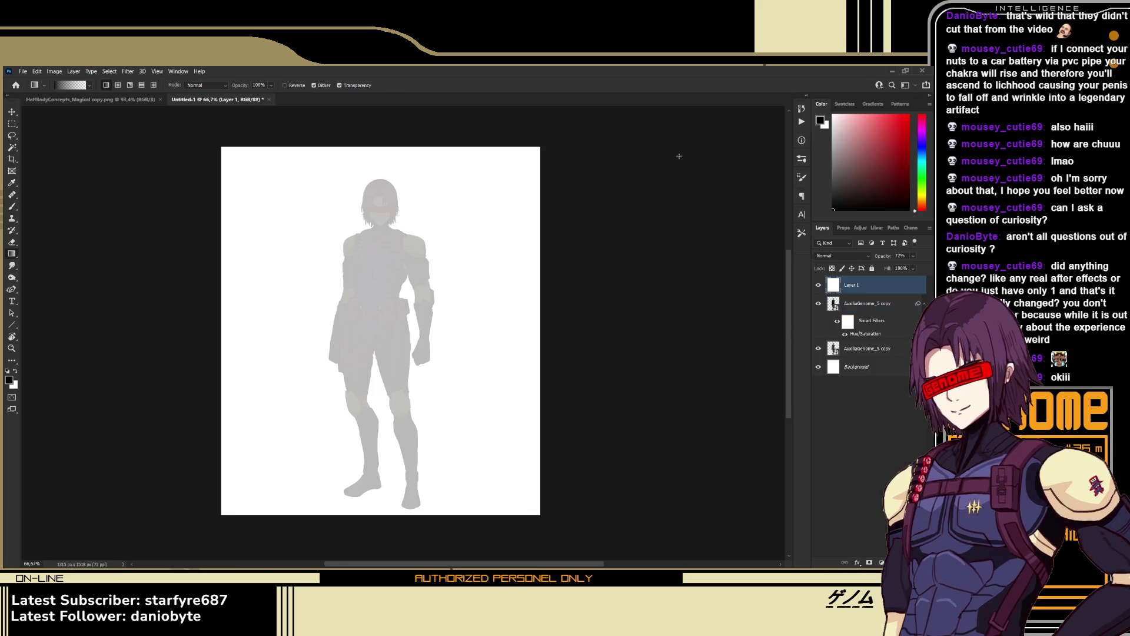
{"action": "left_click", "coordinate": [871, 304]}
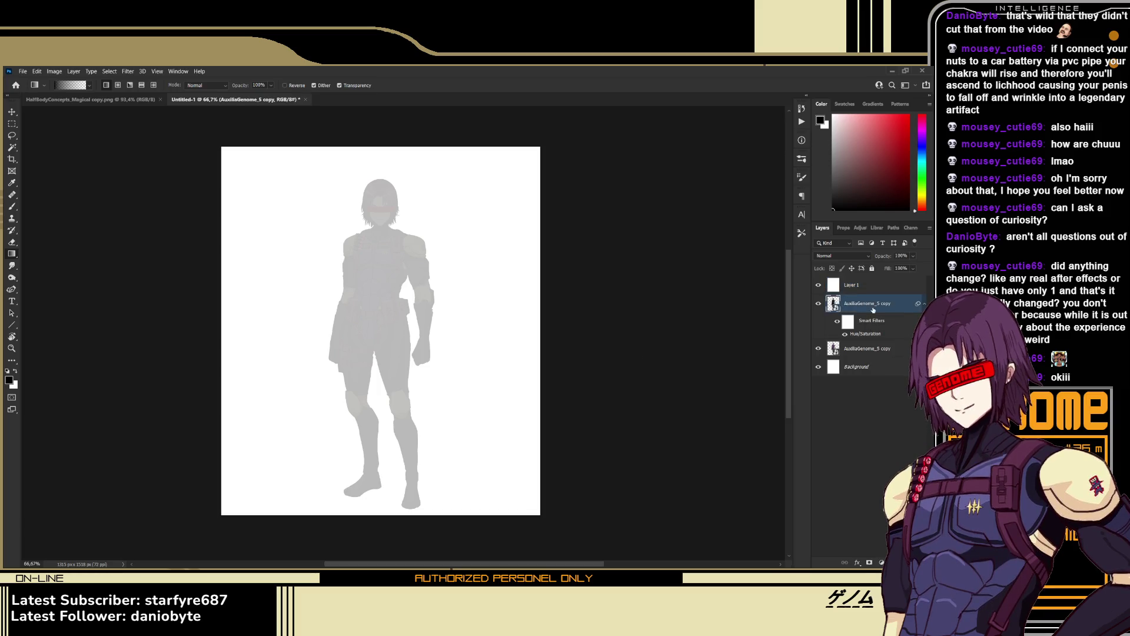
{"action": "left_click_drag", "start_coordinate": [867, 277], "coordinate": [868, 278]}
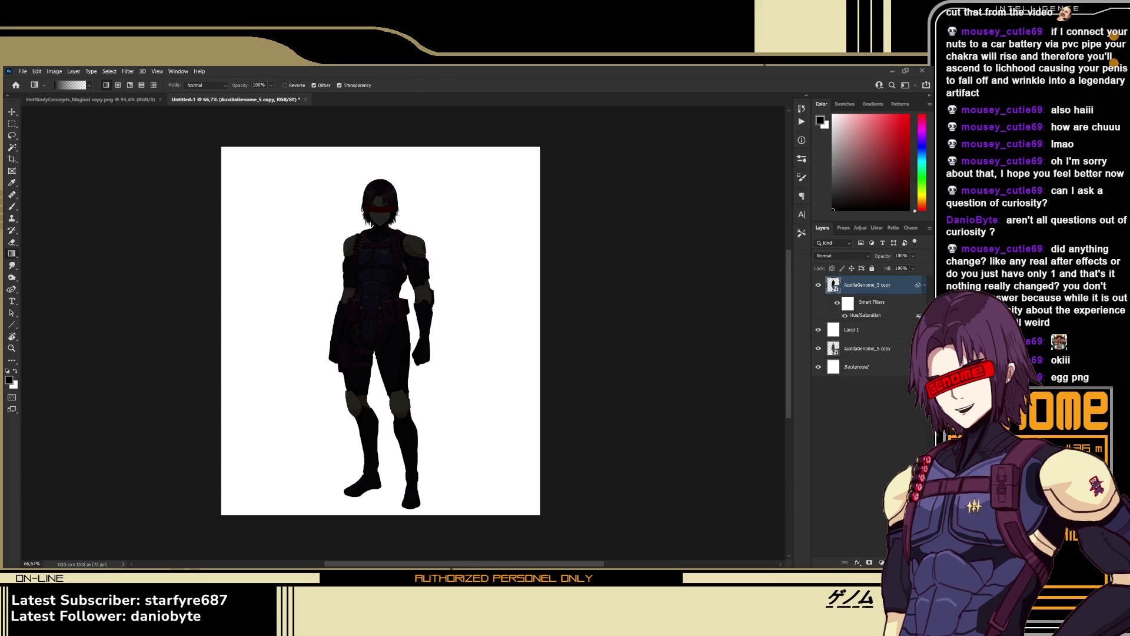
Paste the peanut image over the figure's midsection
{"action": "key", "text": "ctrl+v"}
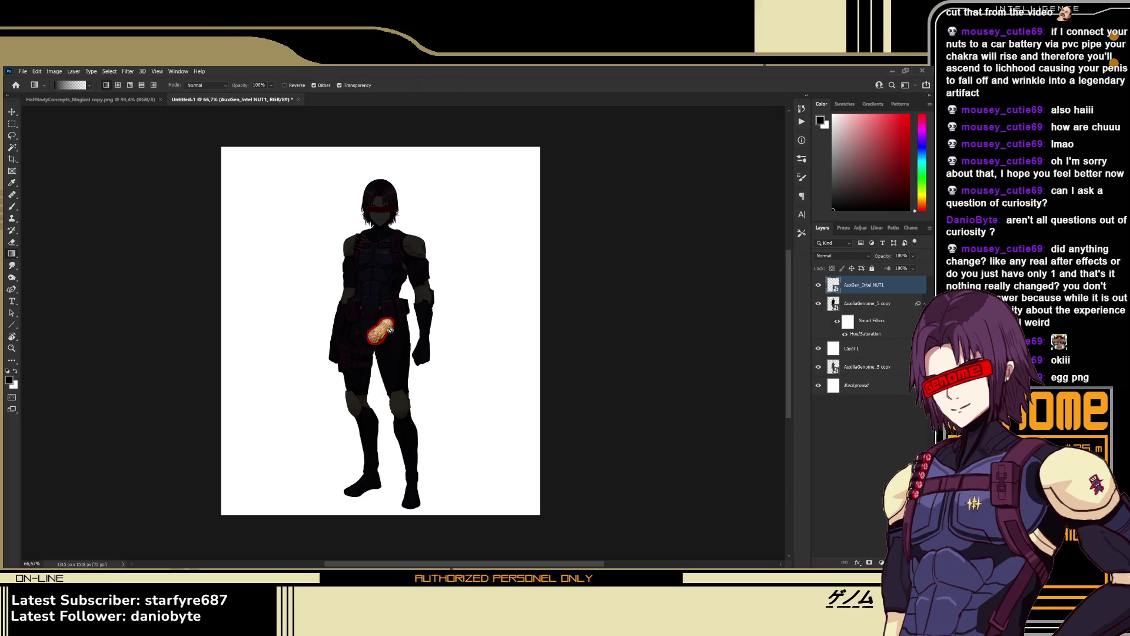
Zoom in on the peanut, nudge it, and Alt-drag a copy to its right
{"action": "key", "text": "z"}
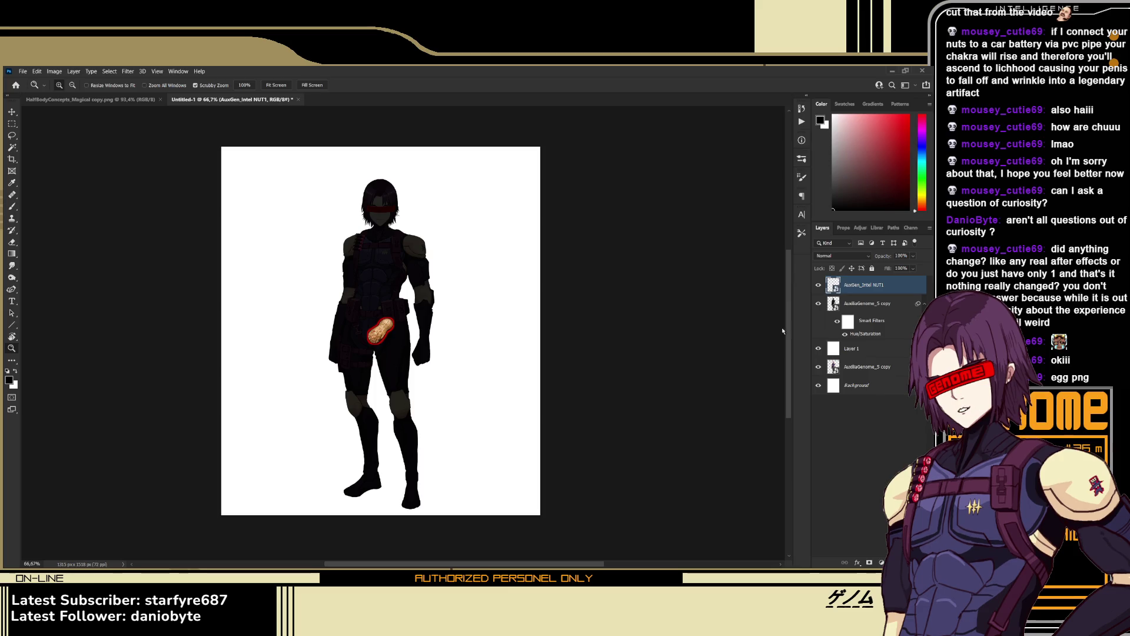
{"action": "left_click_drag", "start_coordinate": [387, 340], "coordinate": [448, 340]}
{"action": "mouse_move", "coordinate": [522, 333]}
{"action": "left_mouse_down"}
{"action": "mouse_move", "coordinate": [358, 346]}
{"action": "mouse_move", "coordinate": [447, 322]}
{"action": "mouse_move", "coordinate": [450, 359]}
{"action": "mouse_move", "coordinate": [383, 355]}
{"action": "mouse_move", "coordinate": [506, 350]}
{"action": "mouse_move", "coordinate": [496, 339]}
{"action": "mouse_move", "coordinate": [380, 348]}
{"action": "mouse_move", "coordinate": [406, 341]}
{"action": "left_mouse_up"}
{"action": "left_click_drag", "start_coordinate": [406, 340], "coordinate": [519, 351], "text": "alt"}
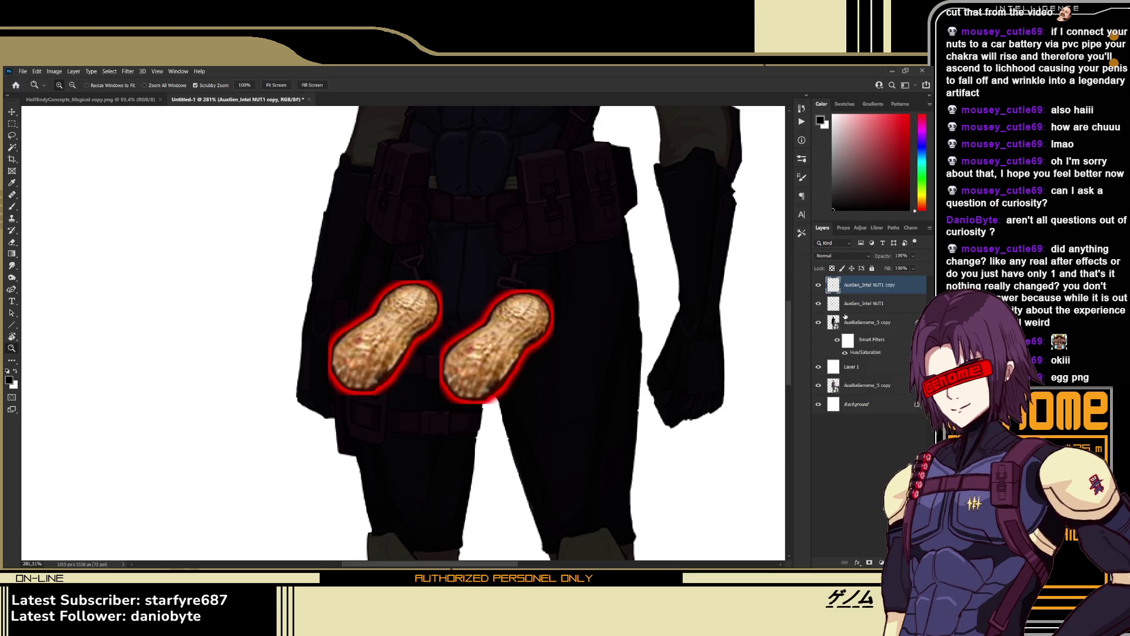
Move the peanut copy layer below the original and shrink the right peanut to about two-thirds
{"action": "left_click_drag", "start_coordinate": [861, 304], "coordinate": [860, 312]}
{"action": "key", "text": "ctrl+y"}
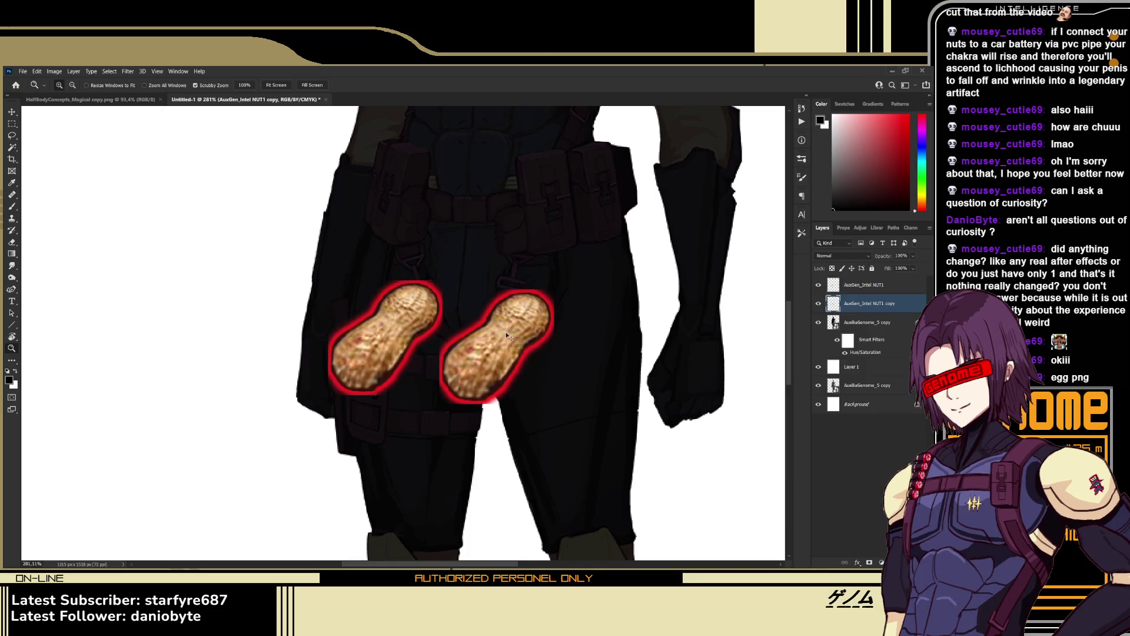
{"action": "key", "text": "ctrl+t"}
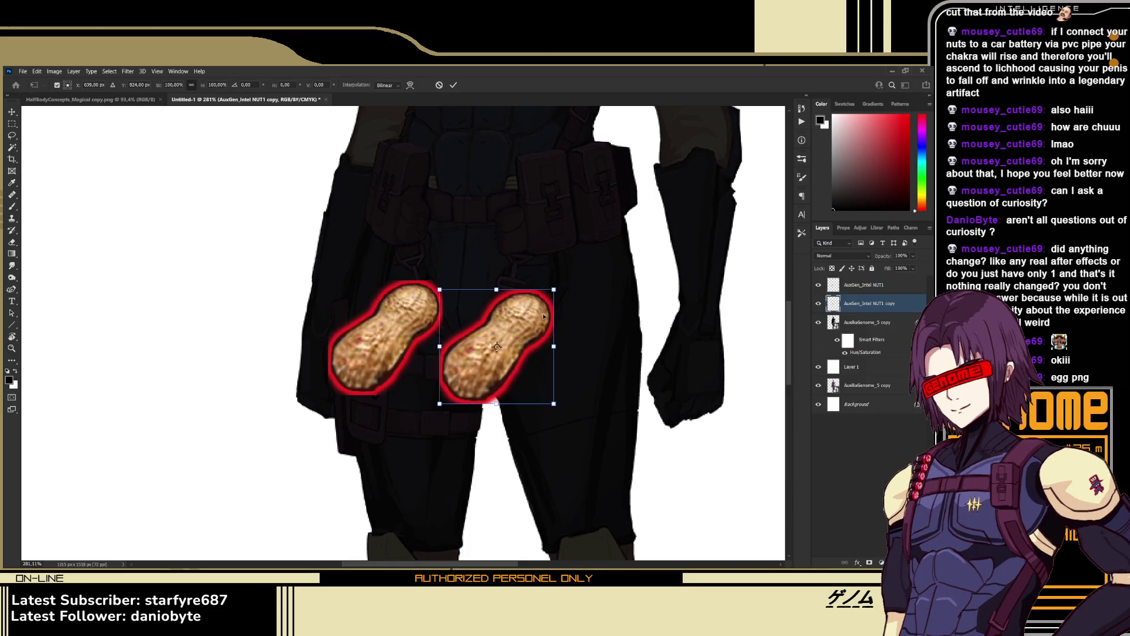
{"action": "key", "text": "Return"}
{"action": "key", "text": "z"}
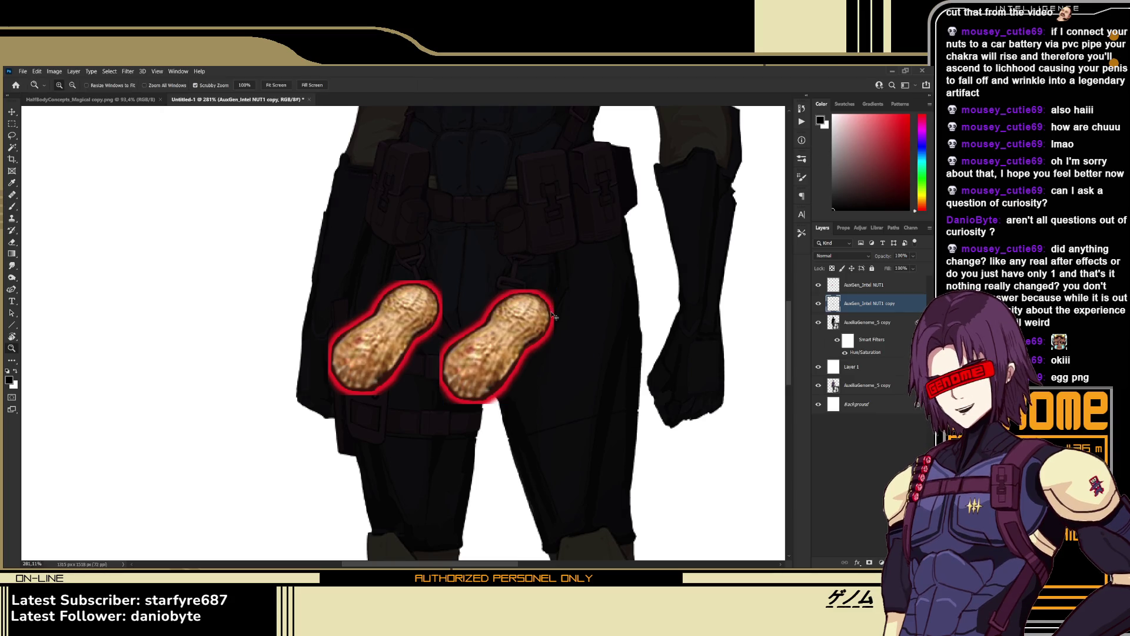
{"action": "key", "text": "ctrl+t"}
{"action": "left_click_drag", "start_coordinate": [555, 288], "coordinate": [527, 319]}
{"action": "key", "text": "Return"}
{"action": "key", "text": "z"}
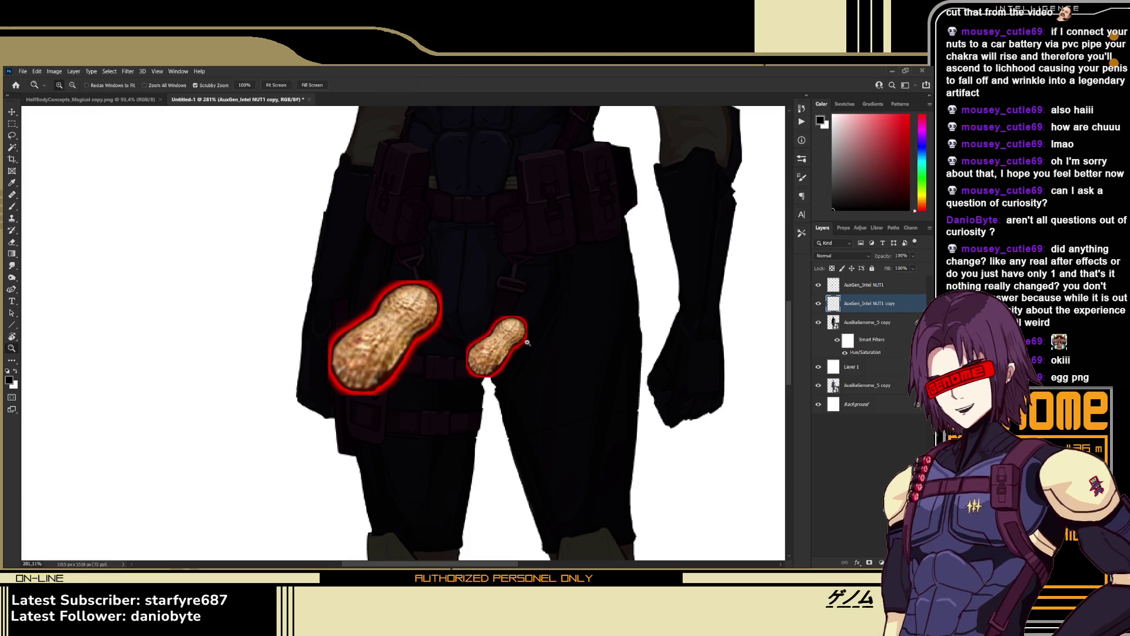
Shift the left peanut right, then scale both peanuts together to about 62%
{"action": "mouse_move", "coordinate": [373, 317]}
{"action": "left_mouse_down"}
{"action": "mouse_move", "coordinate": [441, 332]}
{"action": "mouse_move", "coordinate": [418, 329]}
{"action": "left_mouse_up"}
{"action": "key", "text": "ctrl+t"}
{"action": "left_click_drag", "start_coordinate": [488, 293], "coordinate": [475, 316]}
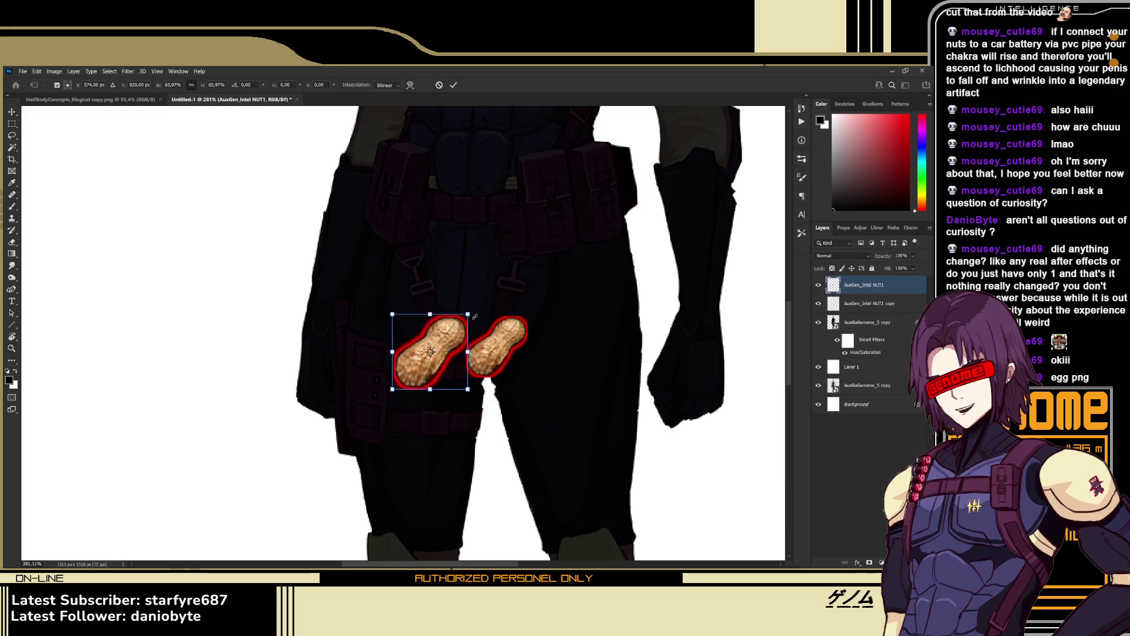
{"action": "key", "text": "Return"}
{"action": "key", "text": "ctrl+z"}
{"action": "key", "text": "ctrl+z"}
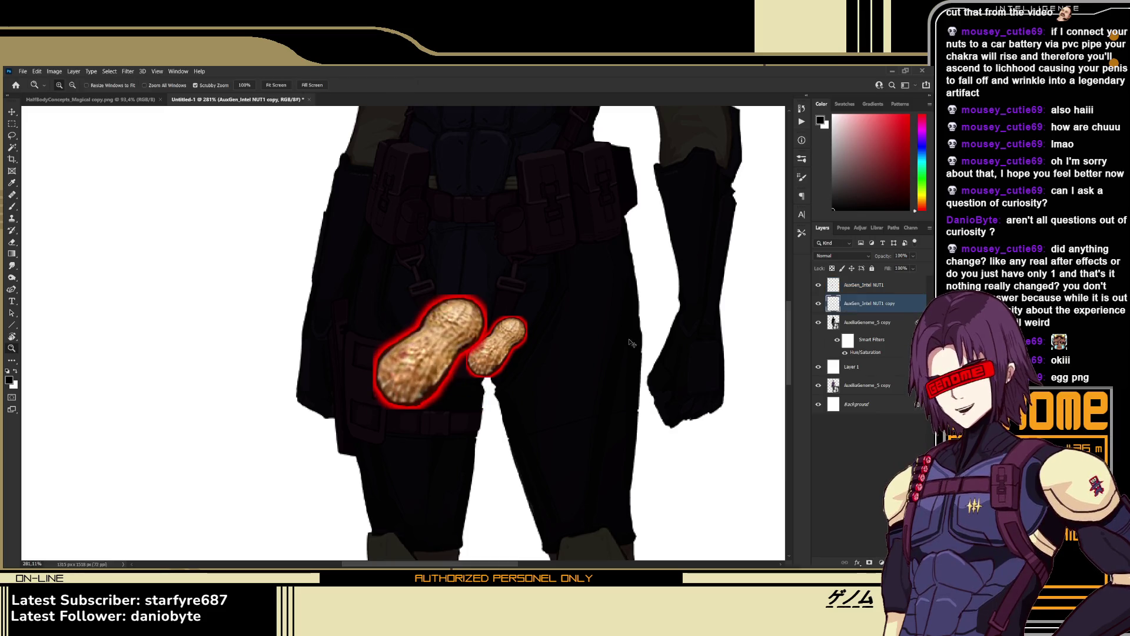
{"action": "left_click", "coordinate": [863, 284], "text": "shift"}
{"action": "key", "text": "ctrl+t"}
{"action": "mouse_move", "coordinate": [529, 295]}
{"action": "left_mouse_down"}
{"action": "mouse_move", "coordinate": [497, 317]}
{"action": "mouse_move", "coordinate": [488, 342]}
{"action": "left_mouse_up"}
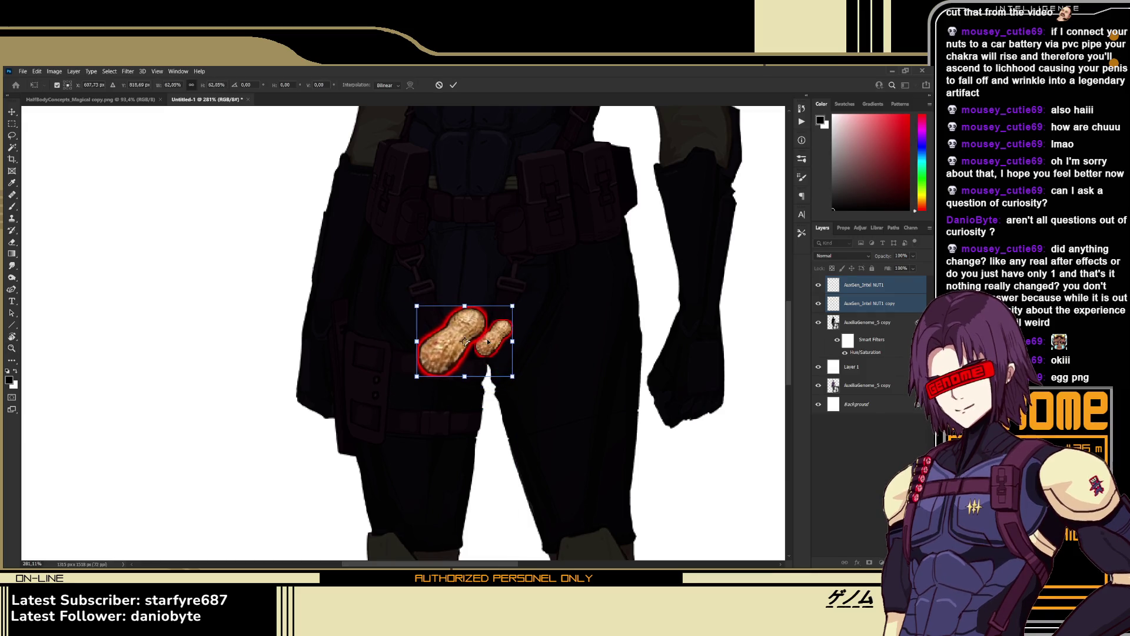
{"action": "key", "text": "Return"}
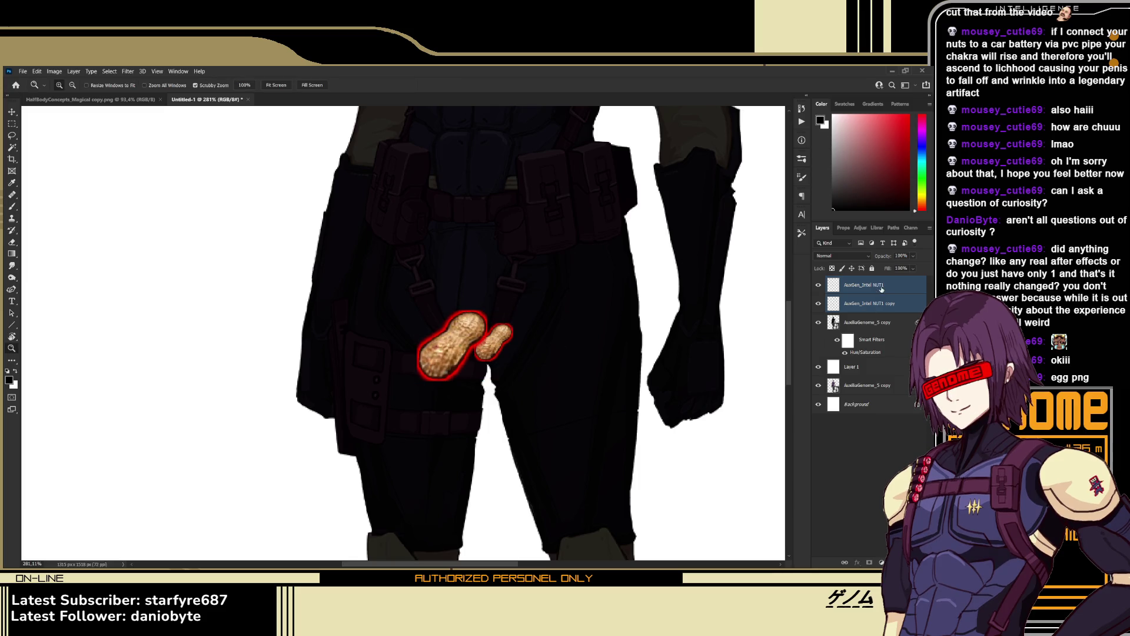
Raise the large peanut slightly, deselect it, and add a new empty Layer 2
{"action": "left_click", "coordinate": [882, 289]}
{"action": "left_click_drag", "start_coordinate": [492, 341], "coordinate": [511, 347]}
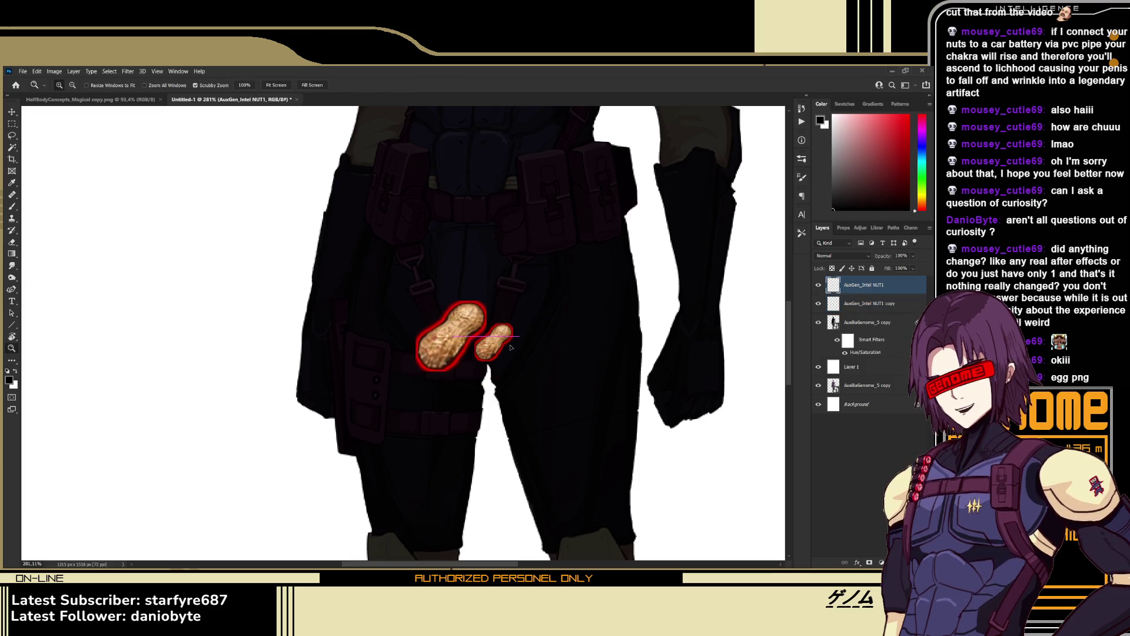
{"action": "mouse_move", "coordinate": [439, 335]}
{"action": "left_mouse_down"}
{"action": "mouse_move", "coordinate": [456, 343]}
{"action": "mouse_move", "coordinate": [414, 377]}
{"action": "left_mouse_up"}
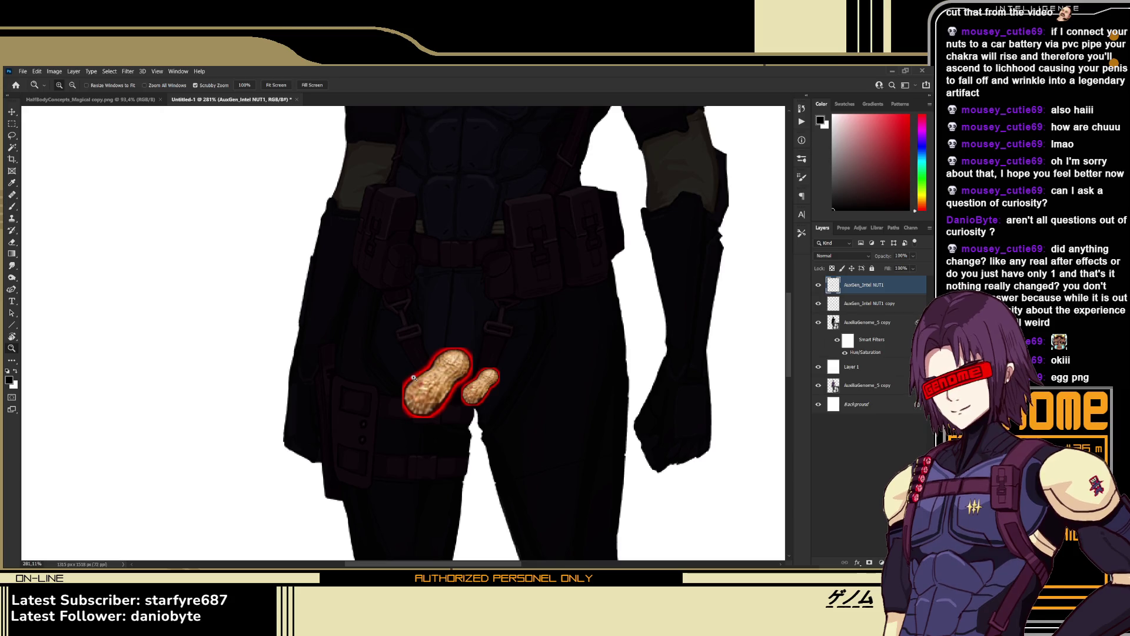
{"action": "left_click_drag", "start_coordinate": [430, 385], "coordinate": [455, 384]}
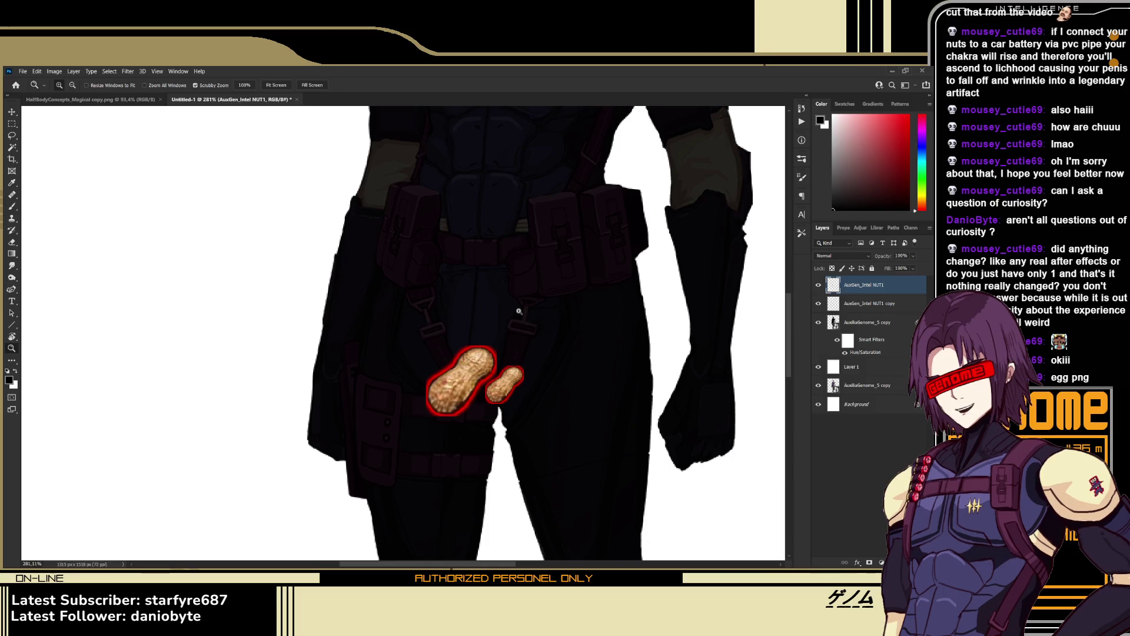
{"action": "left_click", "coordinate": [907, 448]}
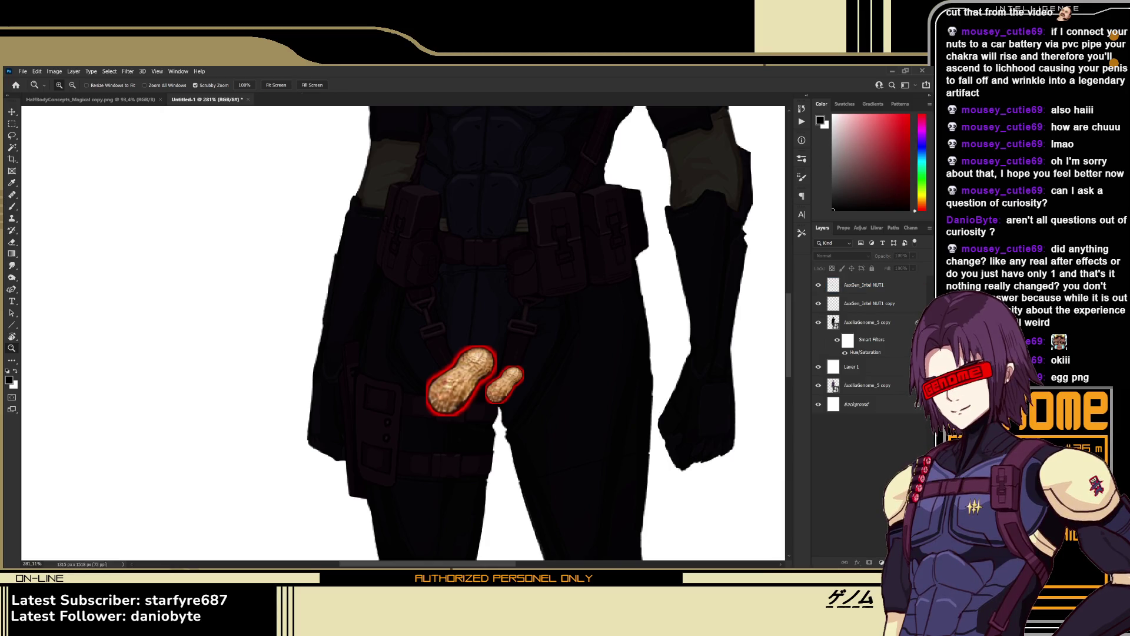
{"action": "key", "text": "ctrl+shift+alt+n"}
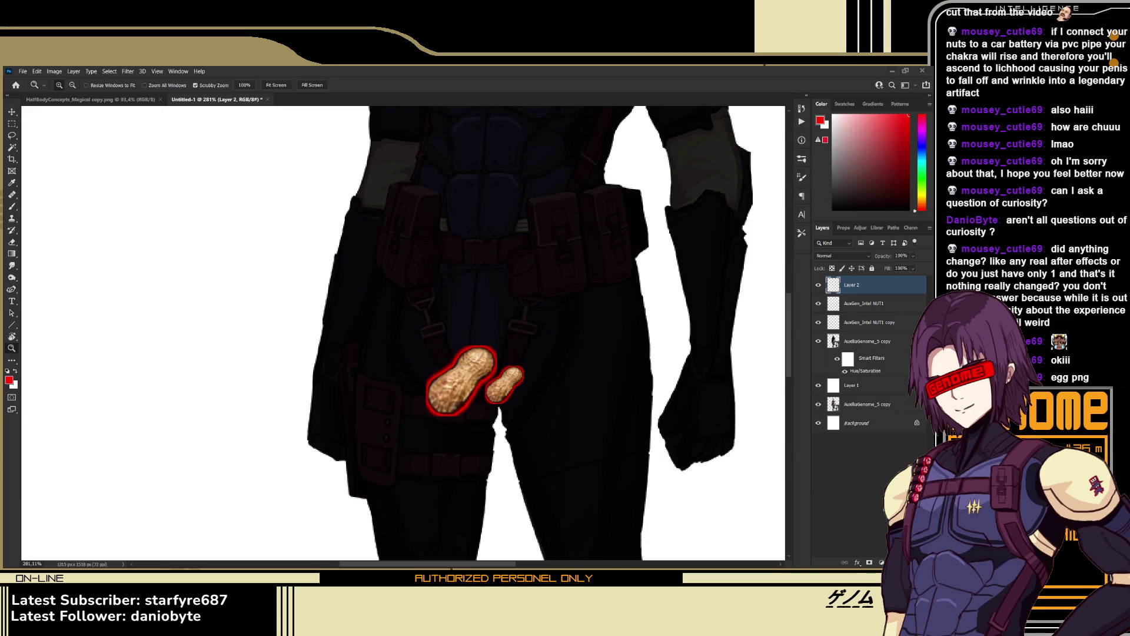
Paint red crossing strokes forming an X above the peanuts
{"action": "left_click_drag", "start_coordinate": [474, 333], "coordinate": [470, 326]}
{"action": "key", "text": "b"}
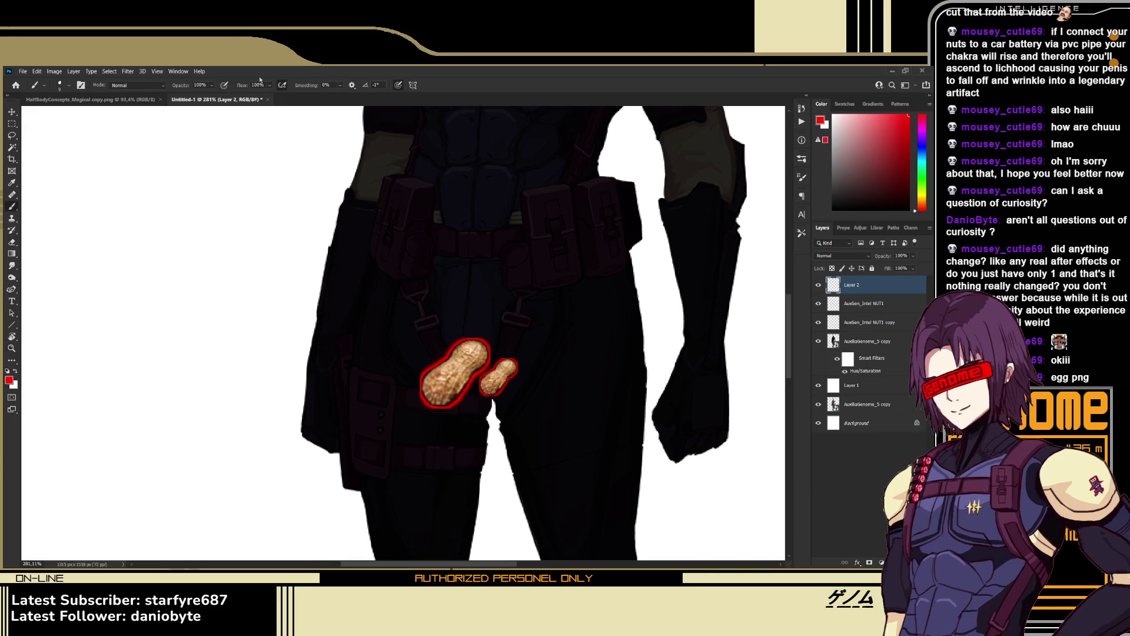
{"action": "mouse_move", "coordinate": [443, 305]}
{"action": "left_mouse_down"}
{"action": "mouse_move", "coordinate": [424, 287]}
{"action": "mouse_move", "coordinate": [428, 265]}
{"action": "left_mouse_up"}
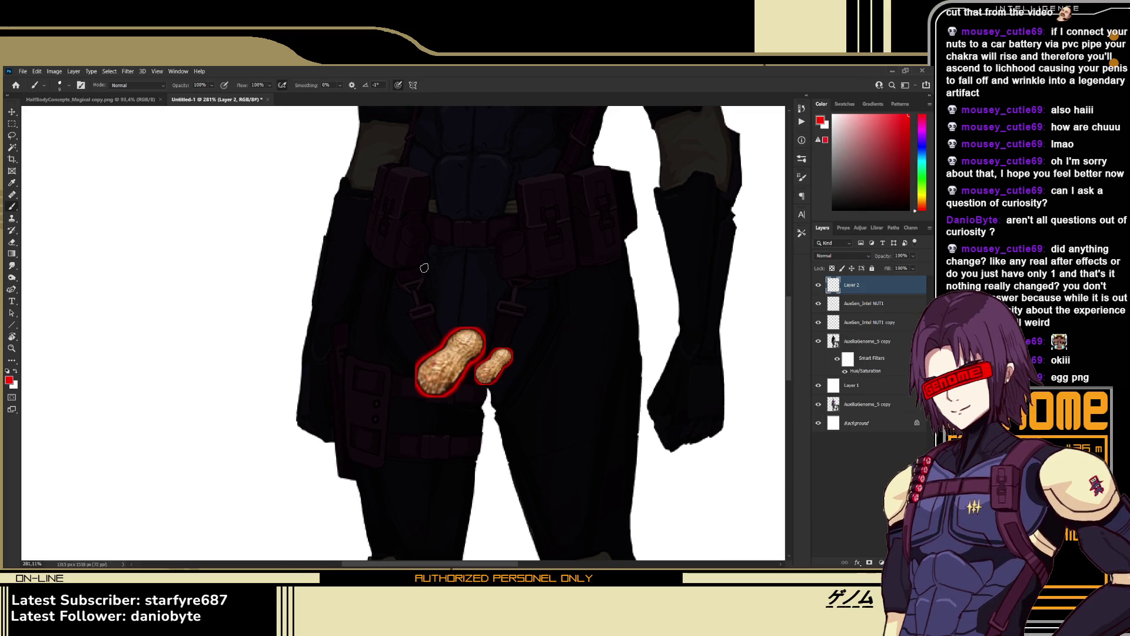
{"action": "key", "text": "ctrl+z"}
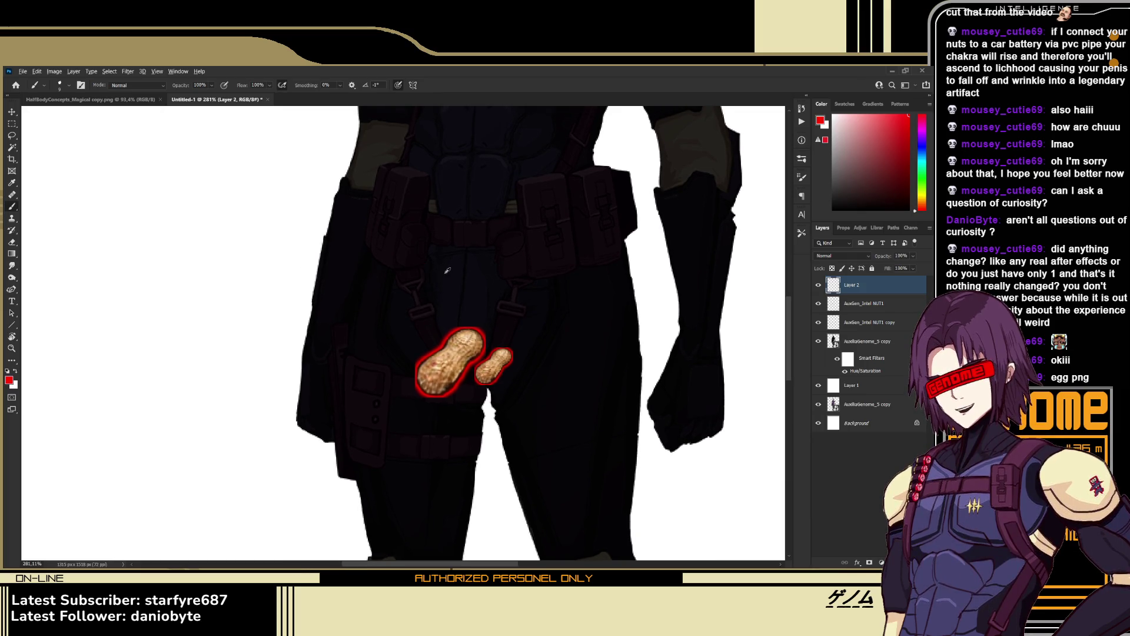
{"action": "left_click_drag", "start_coordinate": [422, 272], "coordinate": [451, 285]}
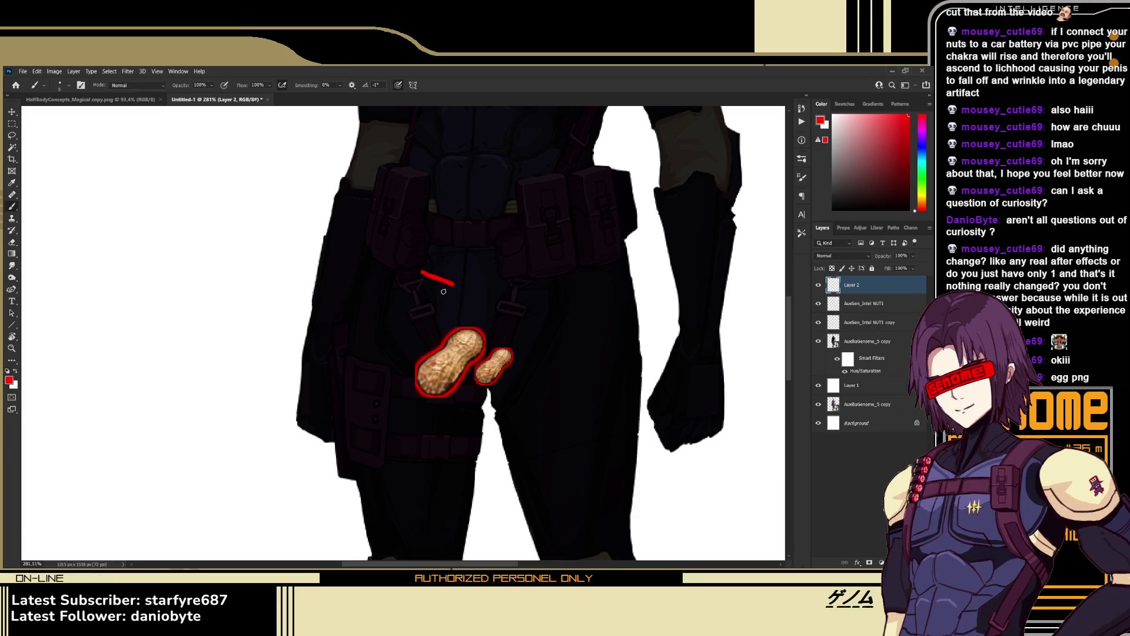
{"action": "left_click_drag", "start_coordinate": [445, 331], "coordinate": [447, 298]}
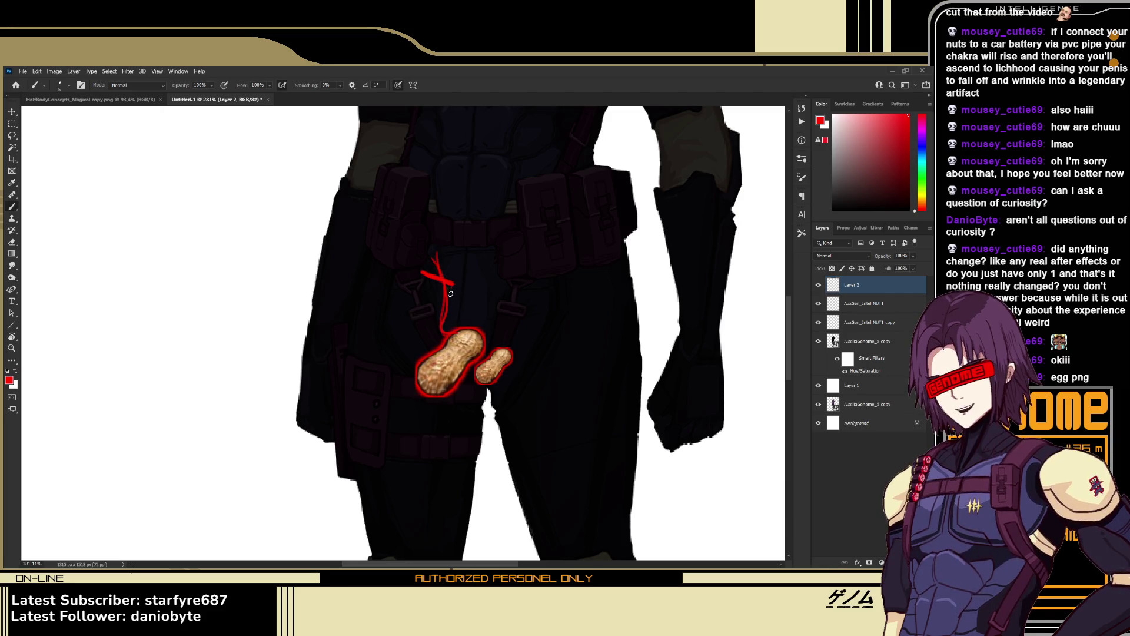
{"action": "mouse_move", "coordinate": [453, 298]}
{"action": "left_mouse_down"}
{"action": "mouse_move", "coordinate": [439, 310]}
{"action": "mouse_move", "coordinate": [444, 328]}
{"action": "mouse_move", "coordinate": [462, 332]}
{"action": "left_mouse_up"}
Erase the stroke's tail and move the large peanut up beside the belt
{"action": "key", "text": "e"}
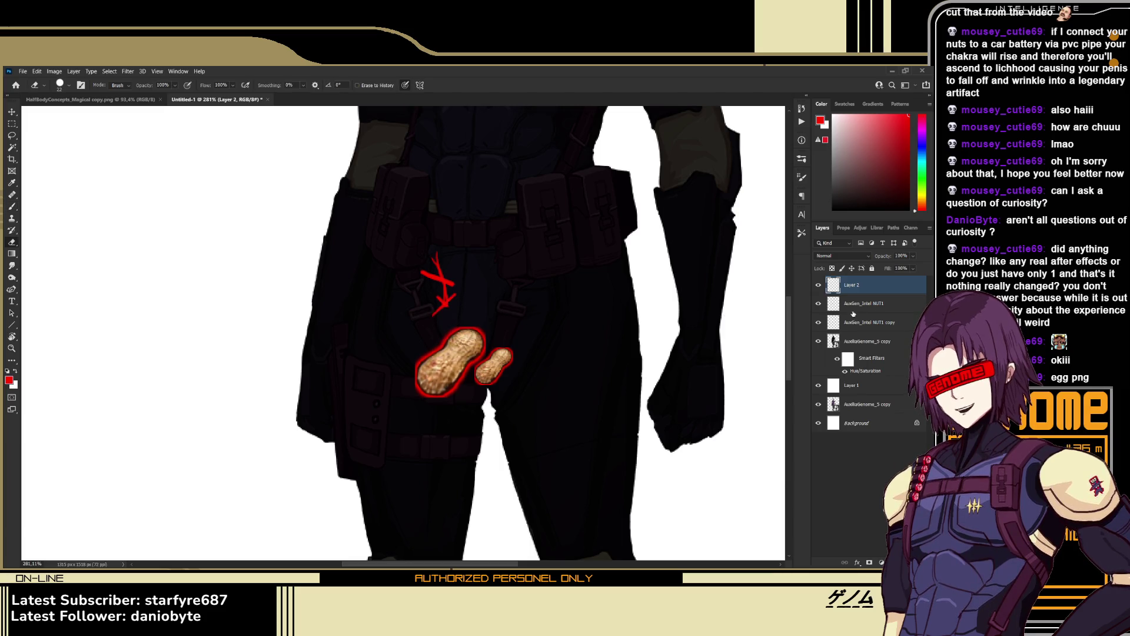
{"action": "left_click", "coordinate": [861, 303]}
{"action": "mouse_move", "coordinate": [608, 418]}
{"action": "left_mouse_down"}
{"action": "mouse_move", "coordinate": [593, 307]}
{"action": "mouse_move", "coordinate": [491, 295]}
{"action": "left_mouse_up"}
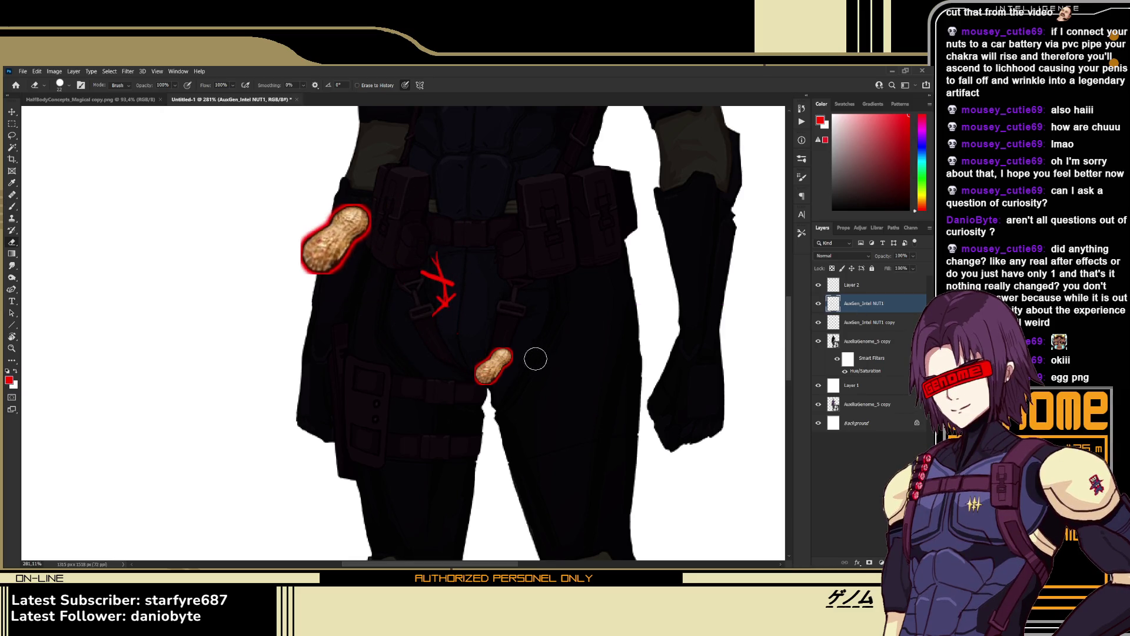
On Layer 2 in Normal brush mode, draw a red loop around the small peanut
{"action": "key", "text": "b"}
{"action": "left_click_drag", "start_coordinate": [518, 360], "coordinate": [496, 318]}
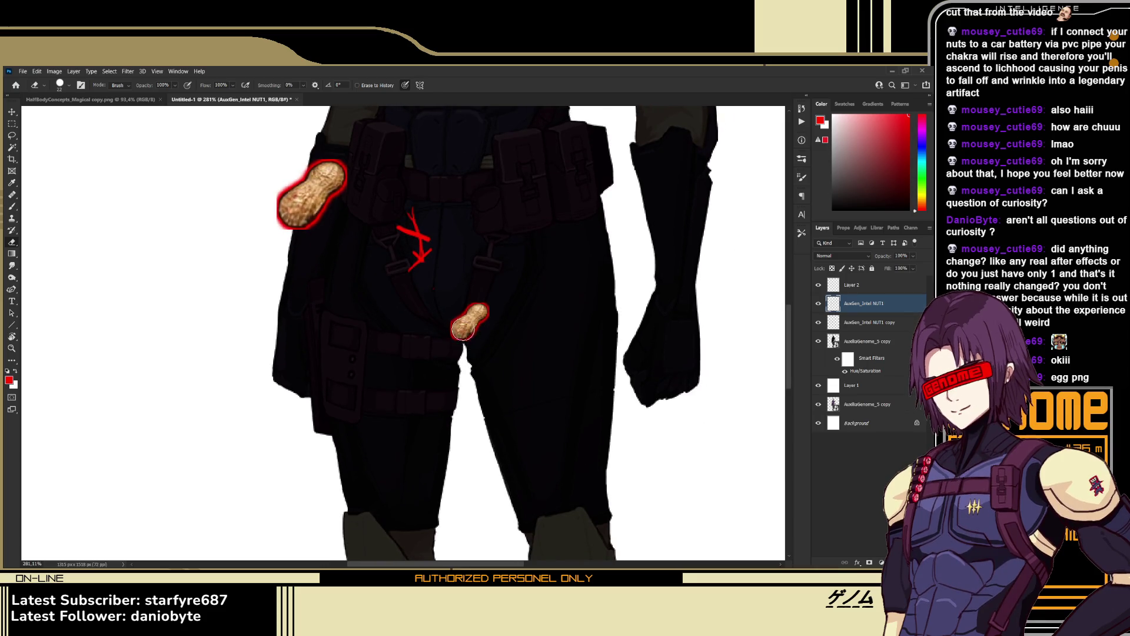
{"action": "key", "text": "alt+bracketright"}
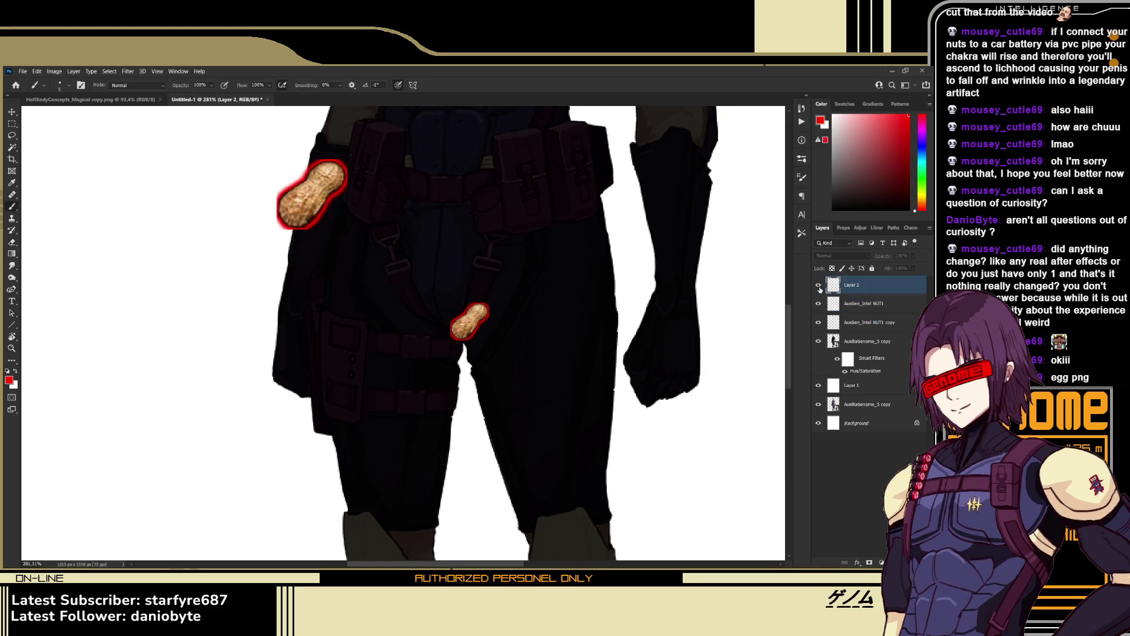
{"action": "key", "text": "alt+shift+n"}
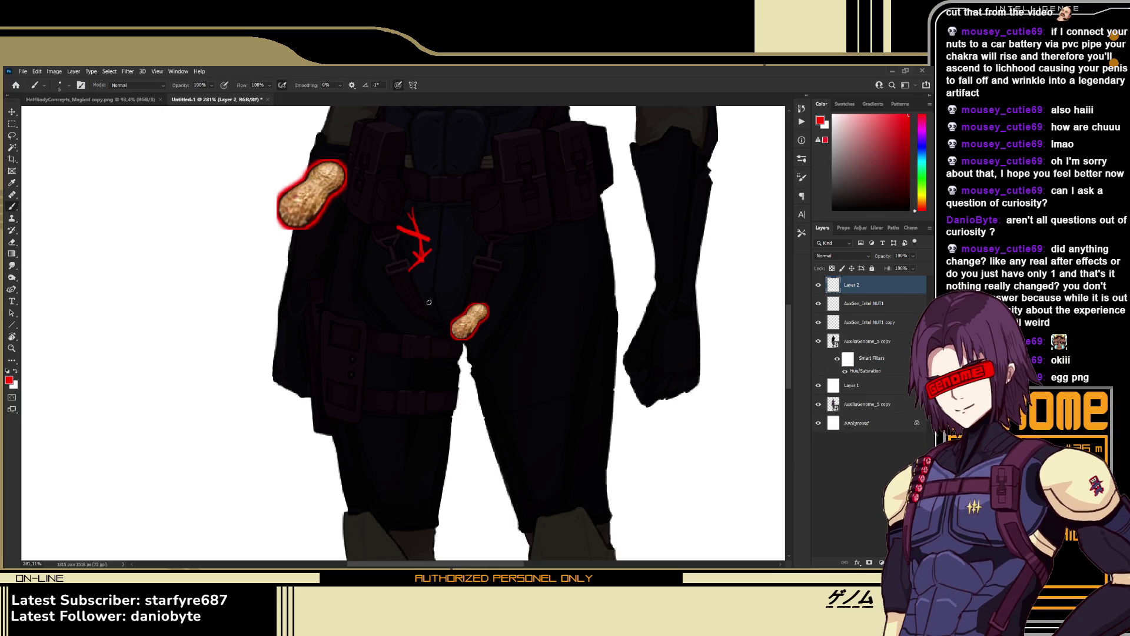
{"action": "left_click_drag", "start_coordinate": [430, 302], "coordinate": [484, 303]}
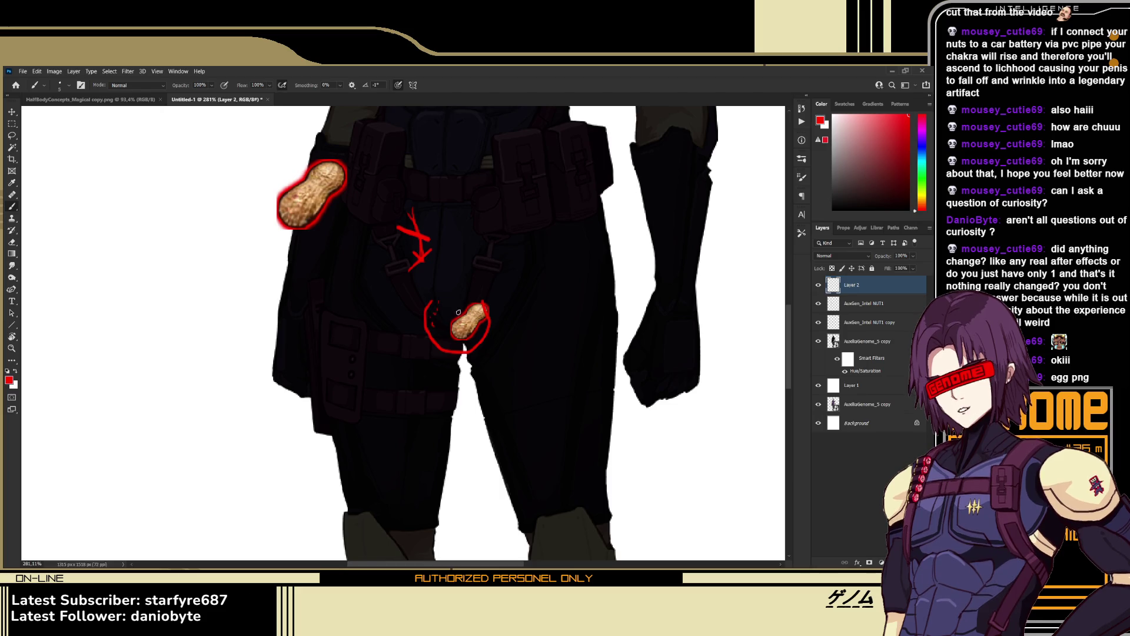
{"action": "left_click_drag", "start_coordinate": [440, 307], "coordinate": [458, 305]}
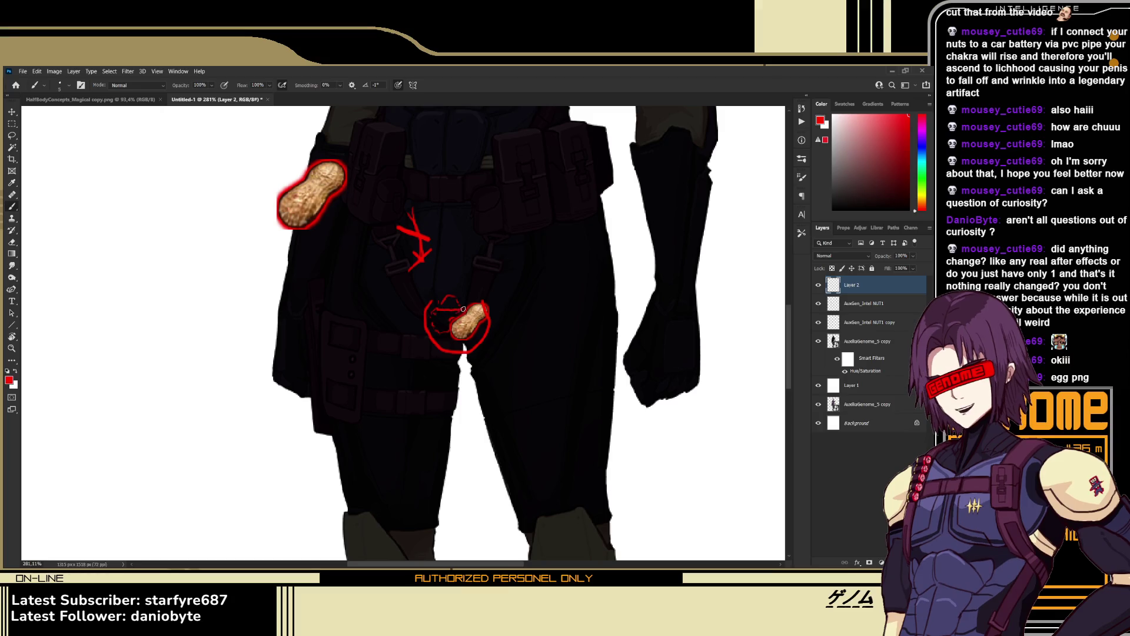
Add a curving red line from the X marks down to the peanut, undoing stray strokes
{"action": "mouse_move", "coordinate": [425, 267]}
{"action": "left_mouse_down"}
{"action": "mouse_move", "coordinate": [484, 302]}
{"action": "mouse_move", "coordinate": [459, 264]}
{"action": "mouse_move", "coordinate": [496, 292]}
{"action": "mouse_move", "coordinate": [455, 273]}
{"action": "mouse_move", "coordinate": [483, 293]}
{"action": "mouse_move", "coordinate": [471, 298]}
{"action": "left_mouse_up"}
{"action": "key", "text": "e"}
{"action": "key", "text": "b"}
{"action": "mouse_move", "coordinate": [453, 260]}
{"action": "left_mouse_down"}
{"action": "mouse_move", "coordinate": [458, 315]}
{"action": "mouse_move", "coordinate": [485, 310]}
{"action": "mouse_move", "coordinate": [457, 293]}
{"action": "mouse_move", "coordinate": [475, 295]}
{"action": "left_mouse_up"}
{"action": "key", "text": "ctrl+z"}
{"action": "key", "text": "ctrl+z"}
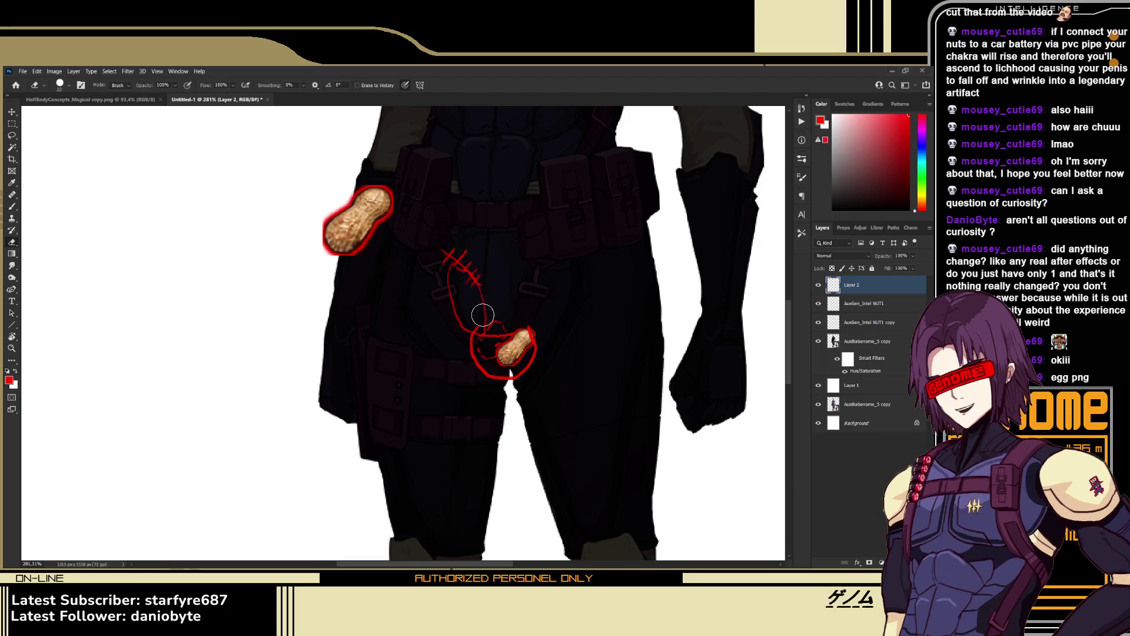
Redraw and undo the stroke beside the X marks, then reposition the view
{"action": "left_click_drag", "start_coordinate": [471, 277], "coordinate": [479, 321]}
{"action": "key", "text": "ctrl+z"}
{"action": "key", "text": "e"}
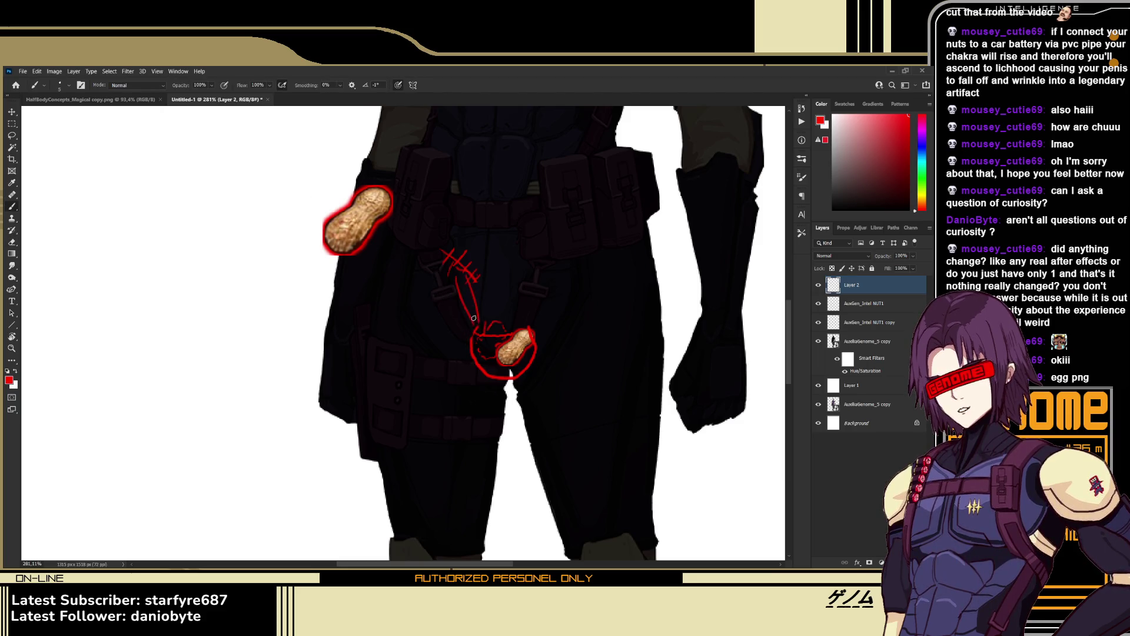
{"action": "key", "text": "b"}
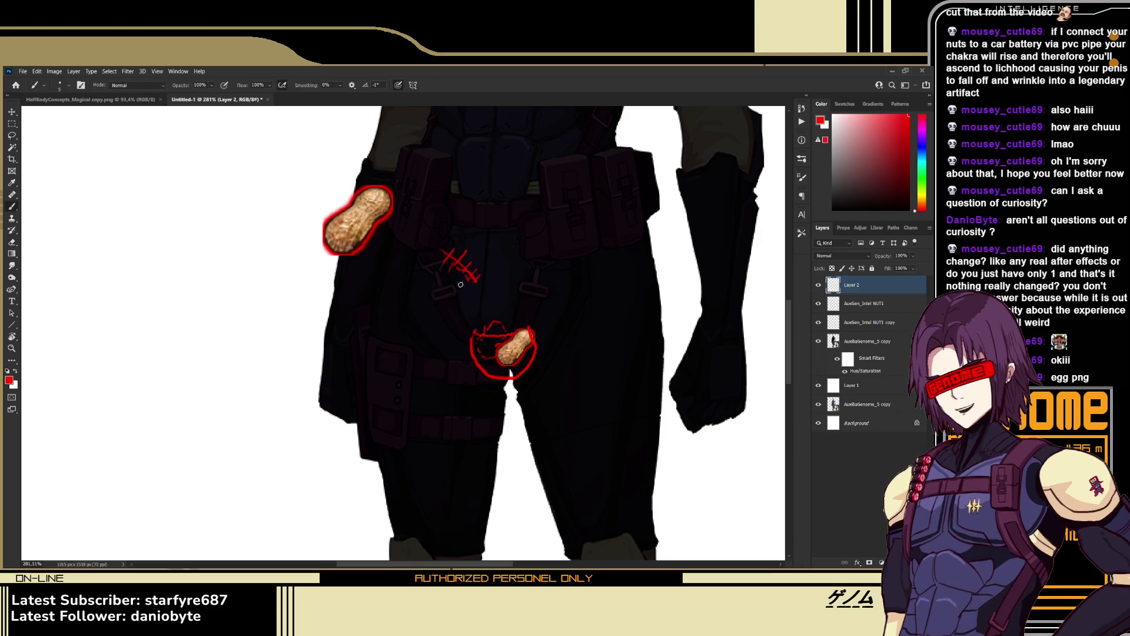
{"action": "scroll", "coordinate": [448, 265], "scroll_direction": "right", "scroll_amount": 1}
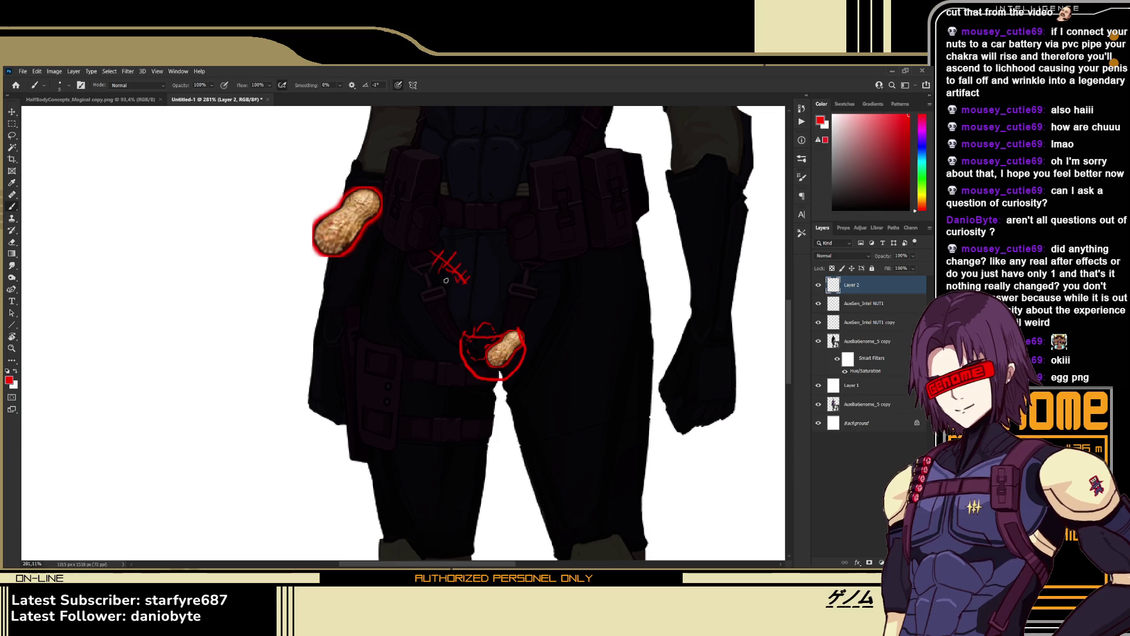
{"action": "left_click_drag", "start_coordinate": [457, 291], "coordinate": [448, 288]}
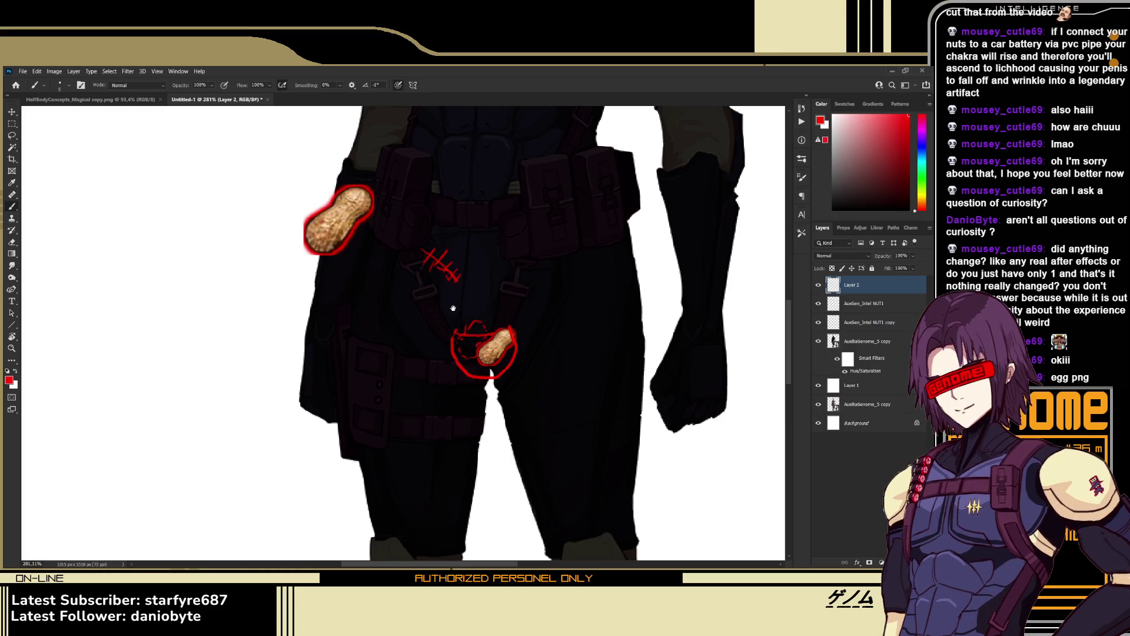
{"action": "scroll", "coordinate": [439, 281], "scroll_direction": "right", "scroll_amount": 1}
{"action": "scroll", "coordinate": [472, 287], "scroll_direction": "up", "scroll_amount": 1}
{"action": "scroll", "coordinate": [473, 287], "scroll_direction": "left", "scroll_amount": 1}
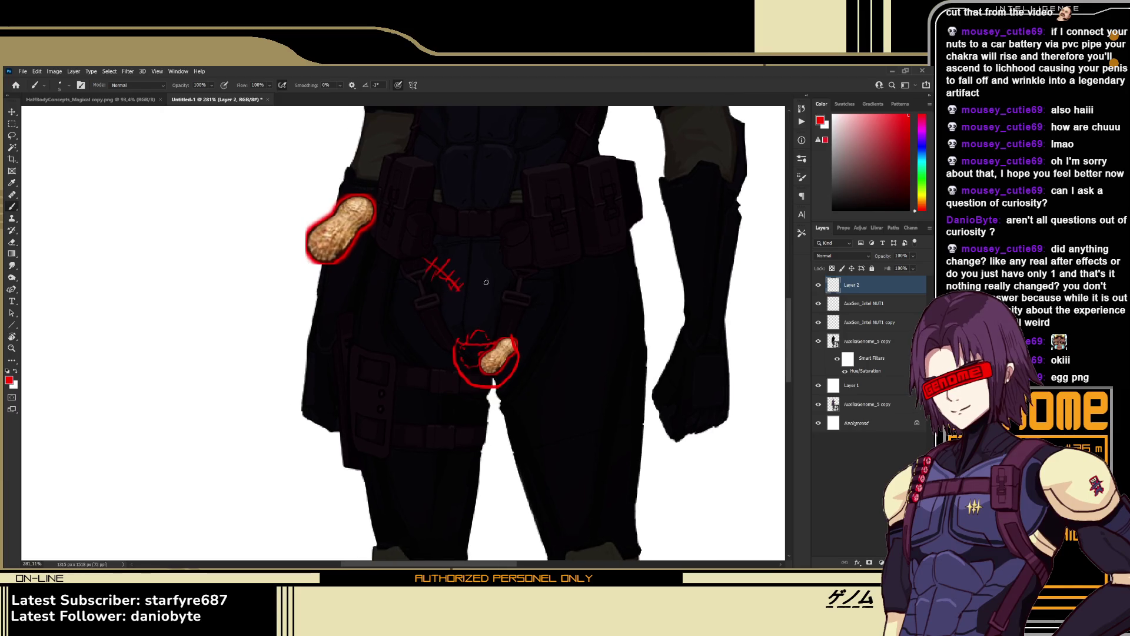
Erase the red circle around the lower peanut and return to the Brush
{"action": "key", "text": "e"}
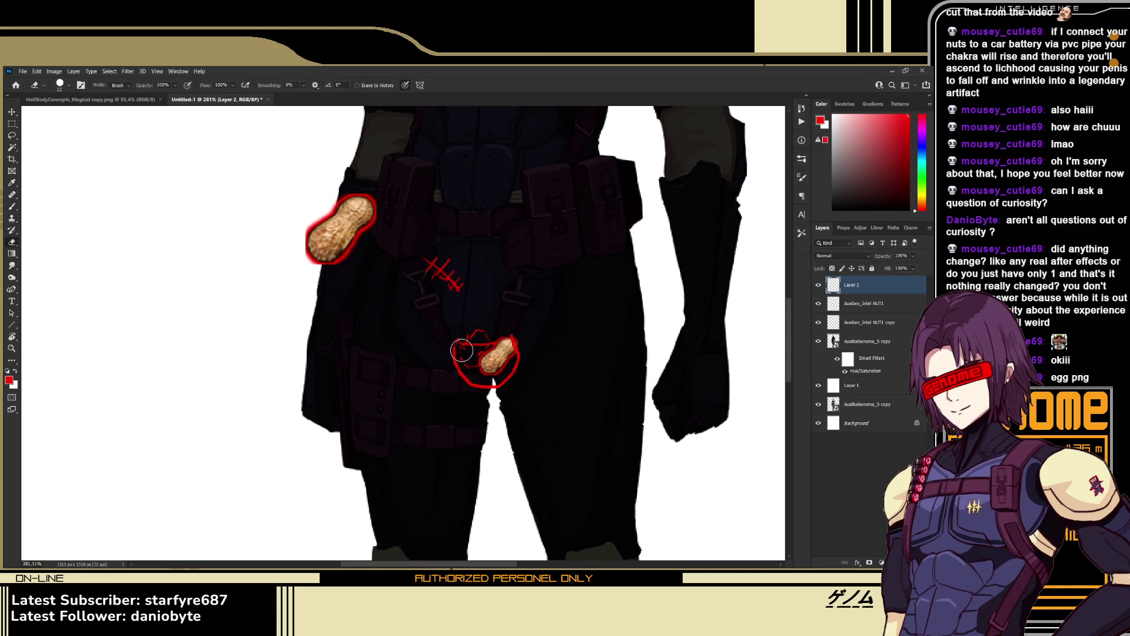
{"action": "mouse_move", "coordinate": [526, 342]}
{"action": "left_mouse_down"}
{"action": "mouse_move", "coordinate": [482, 406]}
{"action": "mouse_move", "coordinate": [465, 400]}
{"action": "left_mouse_up"}
{"action": "key", "text": "b"}
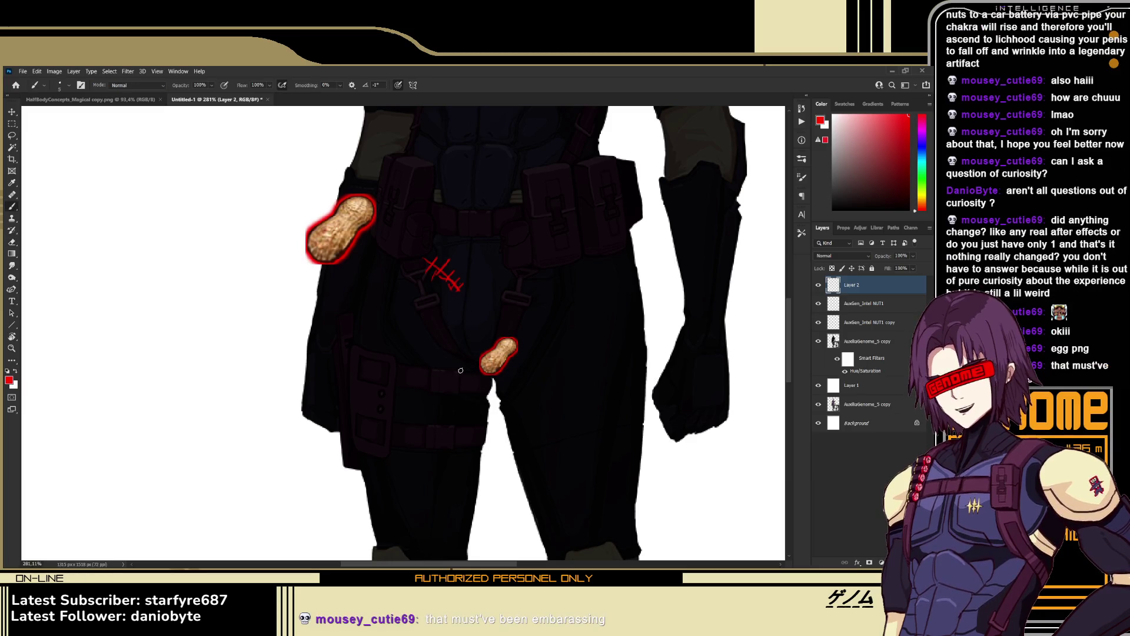
{"action": "left_click_drag", "start_coordinate": [471, 362], "coordinate": [464, 351]}
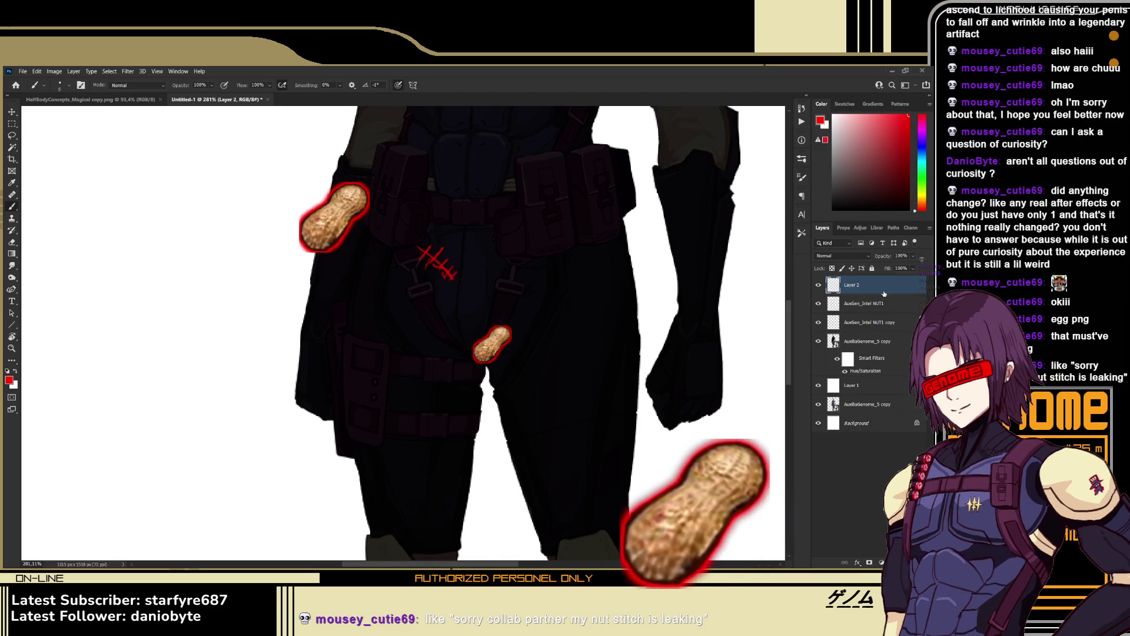
Paste the egg photo as Layer 3 and move it left and down
{"action": "key", "text": "ctrl+v"}
{"action": "key", "text": "z"}
{"action": "left_click_drag", "start_coordinate": [613, 283], "coordinate": [534, 289]}
{"action": "key", "text": "b"}
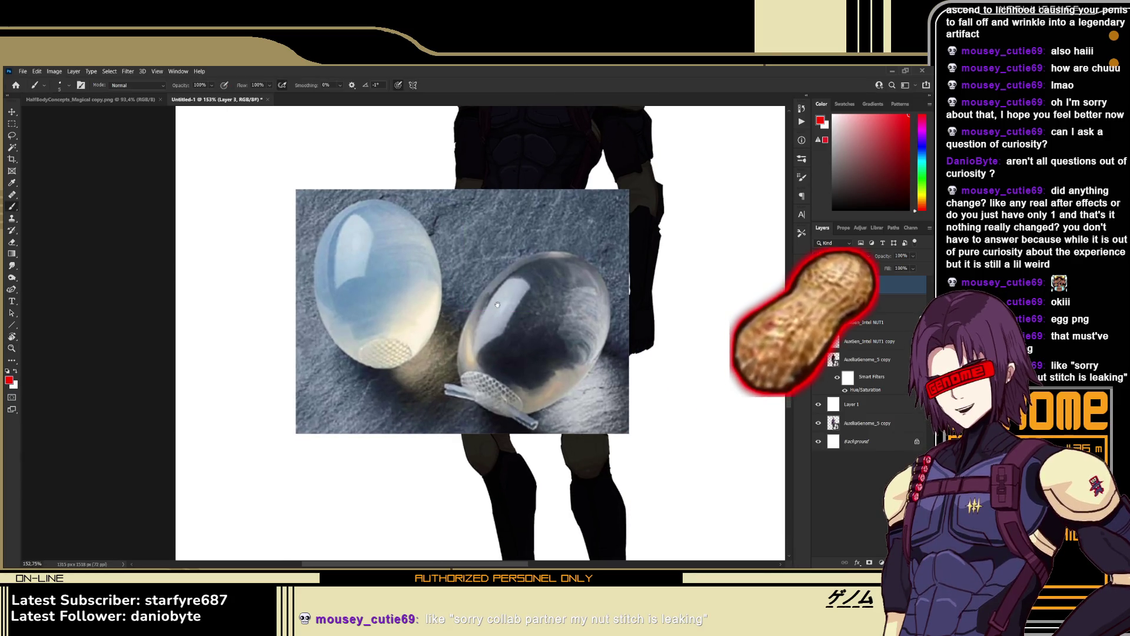
{"action": "scroll", "coordinate": [403, 324], "scroll_direction": "right", "scroll_amount": 2}
{"action": "mouse_move", "coordinate": [460, 297]}
{"action": "left_mouse_down"}
{"action": "mouse_move", "coordinate": [339, 301]}
{"action": "mouse_move", "coordinate": [502, 312]}
{"action": "left_mouse_up"}
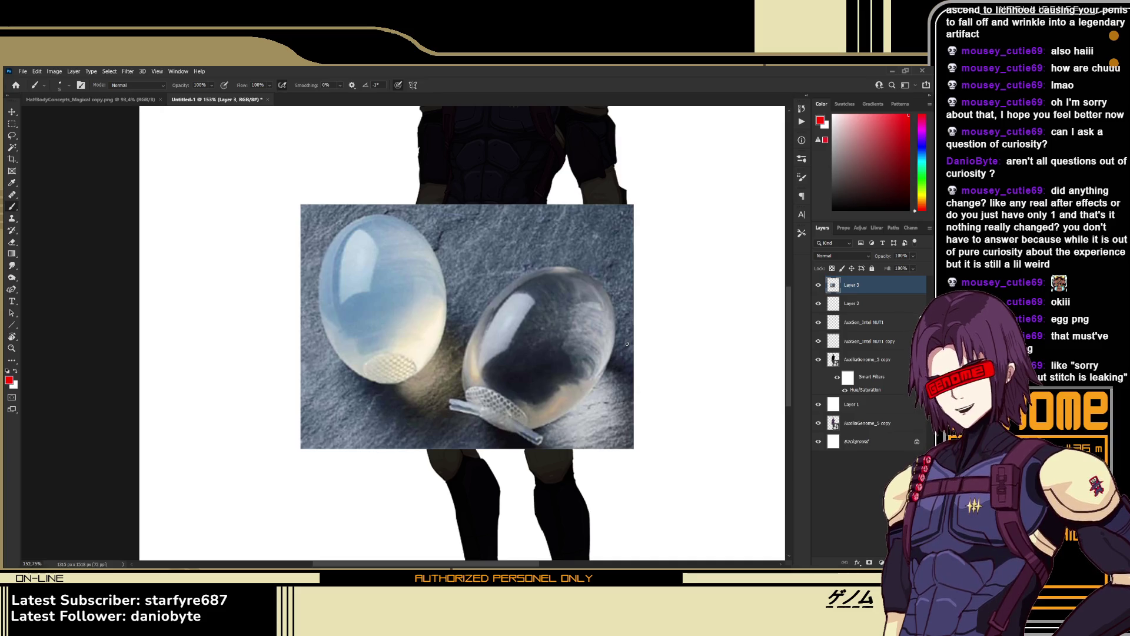
{"action": "key", "text": "z"}
{"action": "left_click_drag", "start_coordinate": [455, 301], "coordinate": [463, 301]}
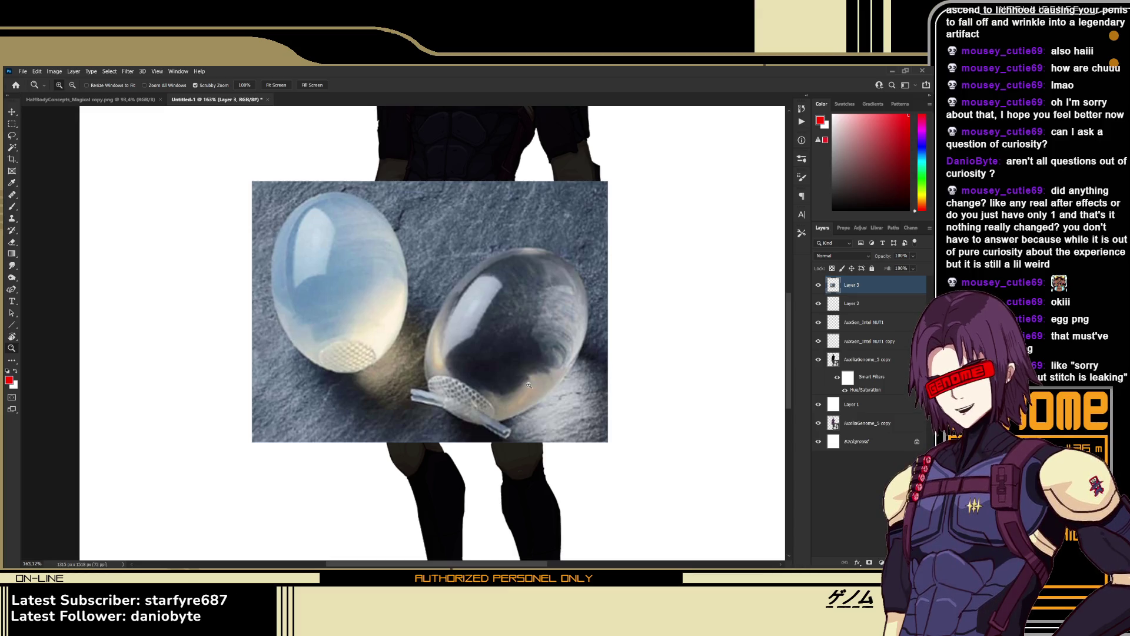
Hide Layer 3 and the AuxGen_Intel NUT1 peanut, then switch to HalfBodyConcepts_Magical copy.png
{"action": "left_click", "coordinate": [818, 285]}
{"action": "scroll", "coordinate": [536, 400], "scroll_direction": "up", "scroll_amount": 2}
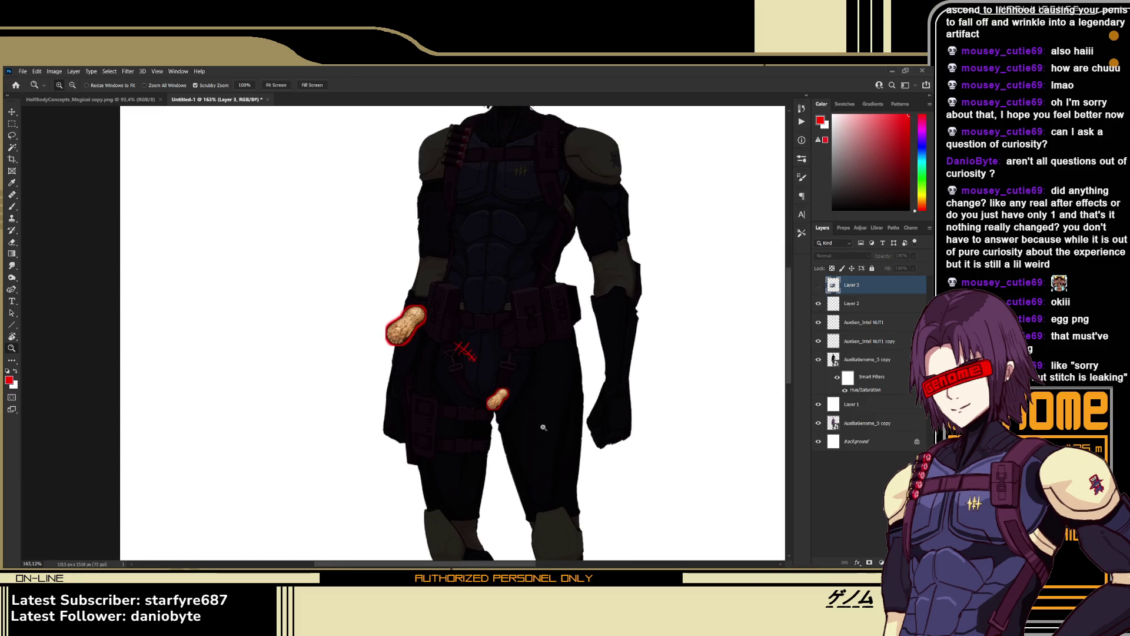
{"action": "scroll", "coordinate": [537, 400], "scroll_direction": "left", "scroll_amount": 1}
{"action": "scroll", "coordinate": [537, 400], "scroll_direction": "down", "scroll_amount": 1}
{"action": "scroll", "coordinate": [536, 400], "scroll_direction": "right", "scroll_amount": 1}
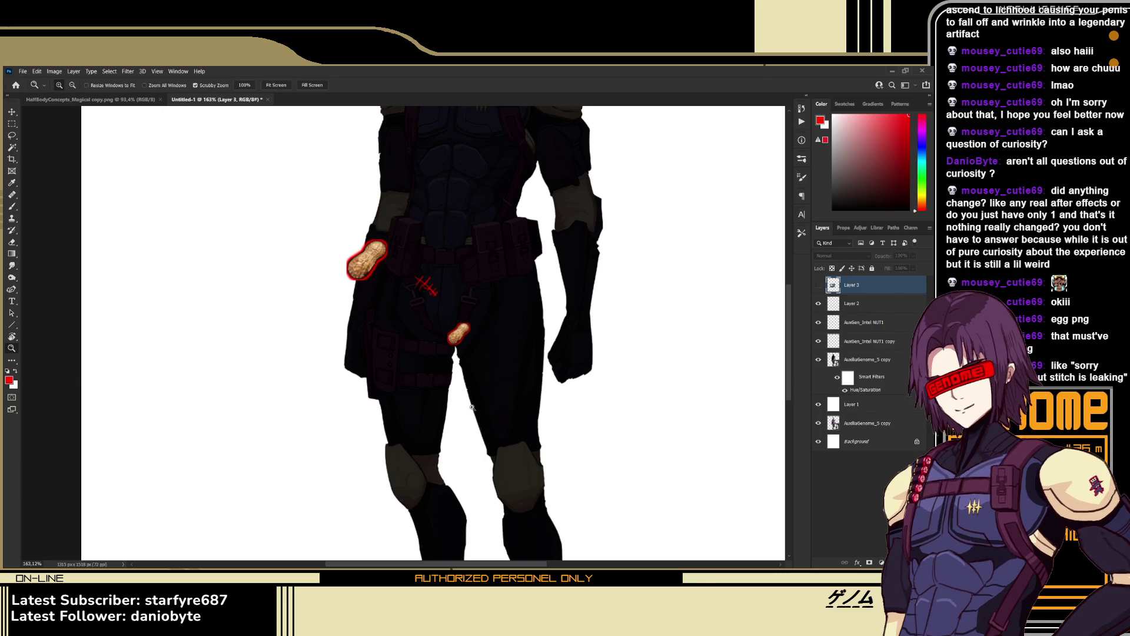
{"action": "left_click", "coordinate": [818, 322]}
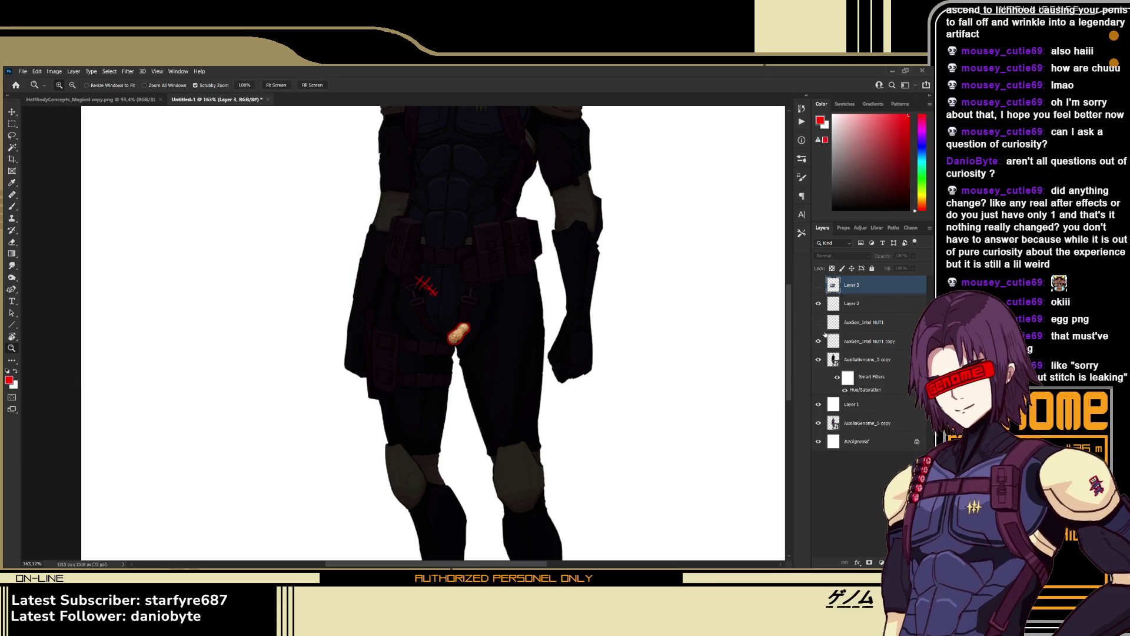
{"action": "scroll", "coordinate": [474, 337], "scroll_direction": "down", "scroll_amount": 4}
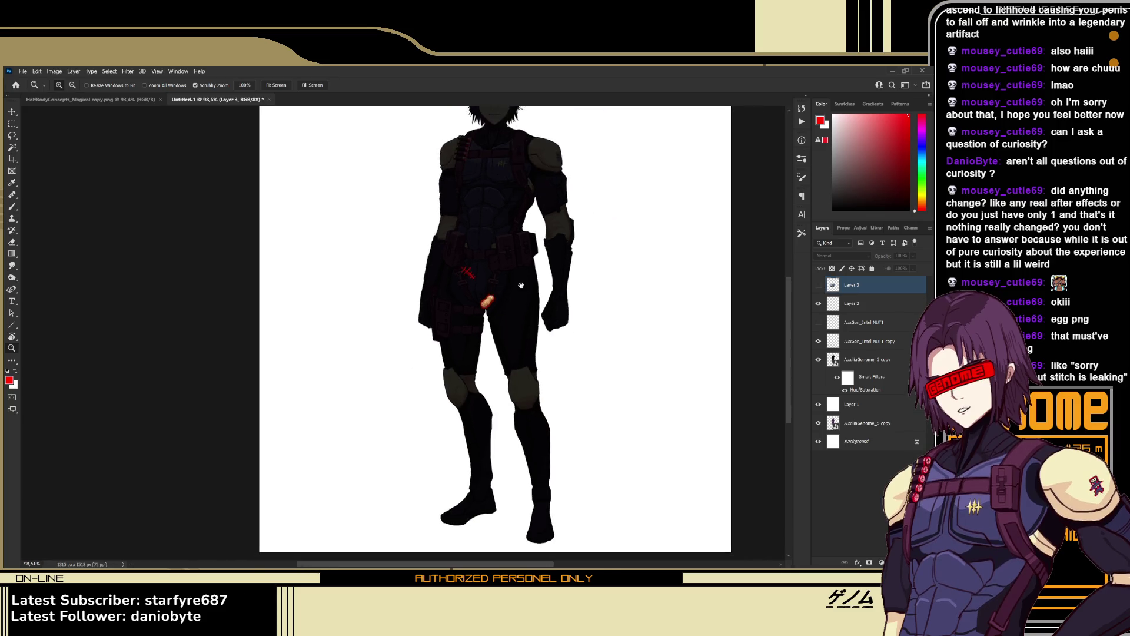
{"action": "left_click", "coordinate": [149, 98]}
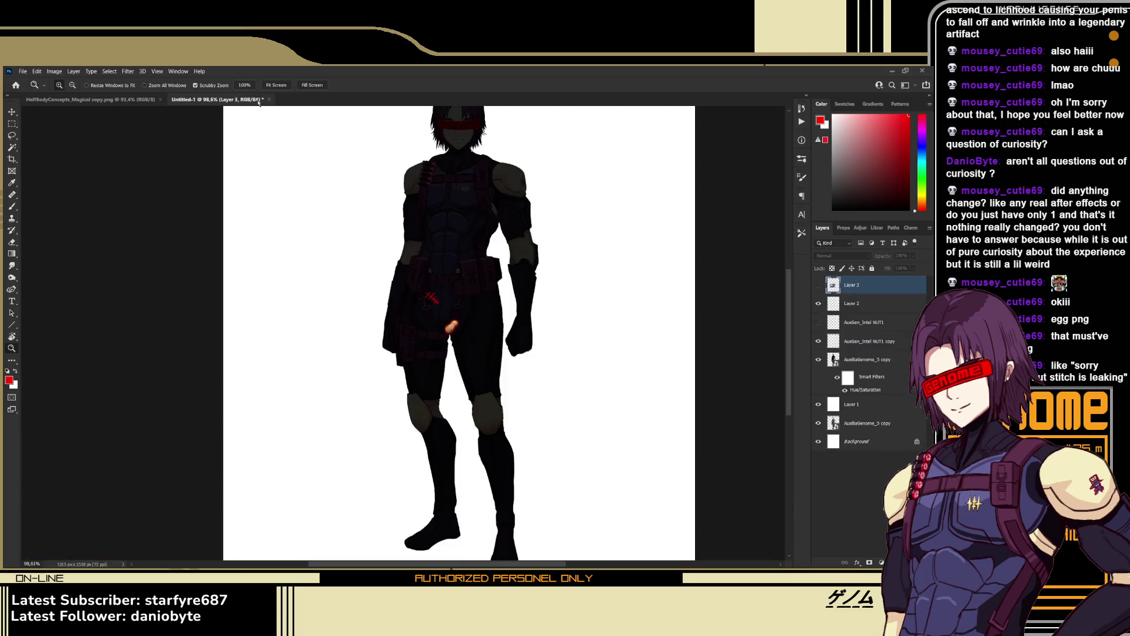
Return to the Untitled-1 character document
{"action": "left_click", "coordinate": [263, 100]}
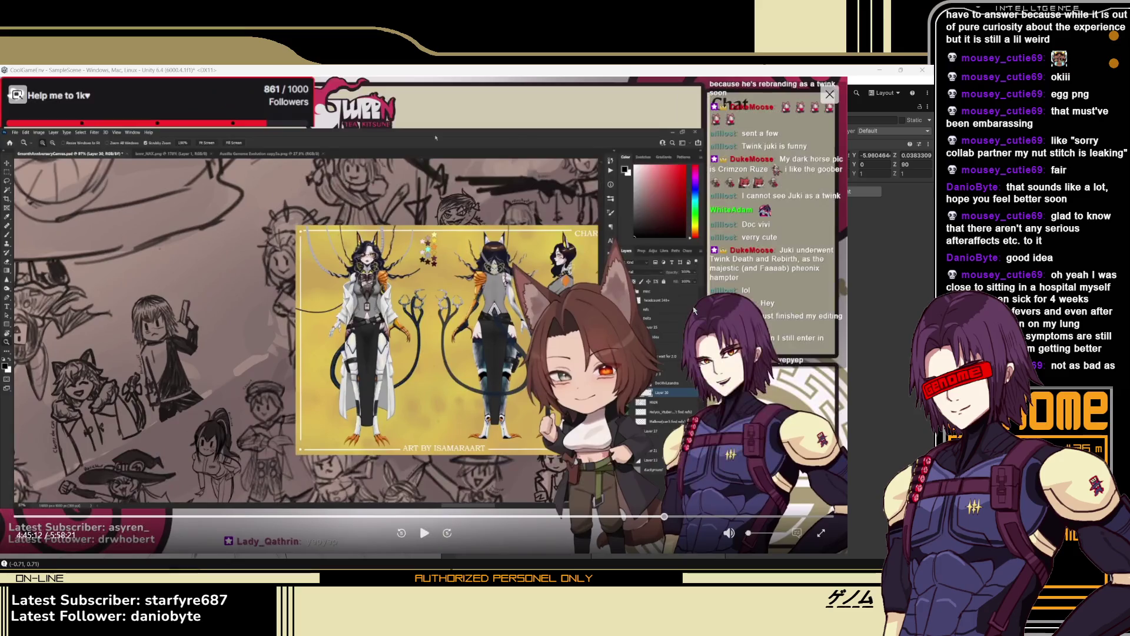
Dismiss the showcase clip and bring Unity's SampleScene with ParadiserModel back into focus
{"action": "mouse_move", "coordinate": [349, 125]}
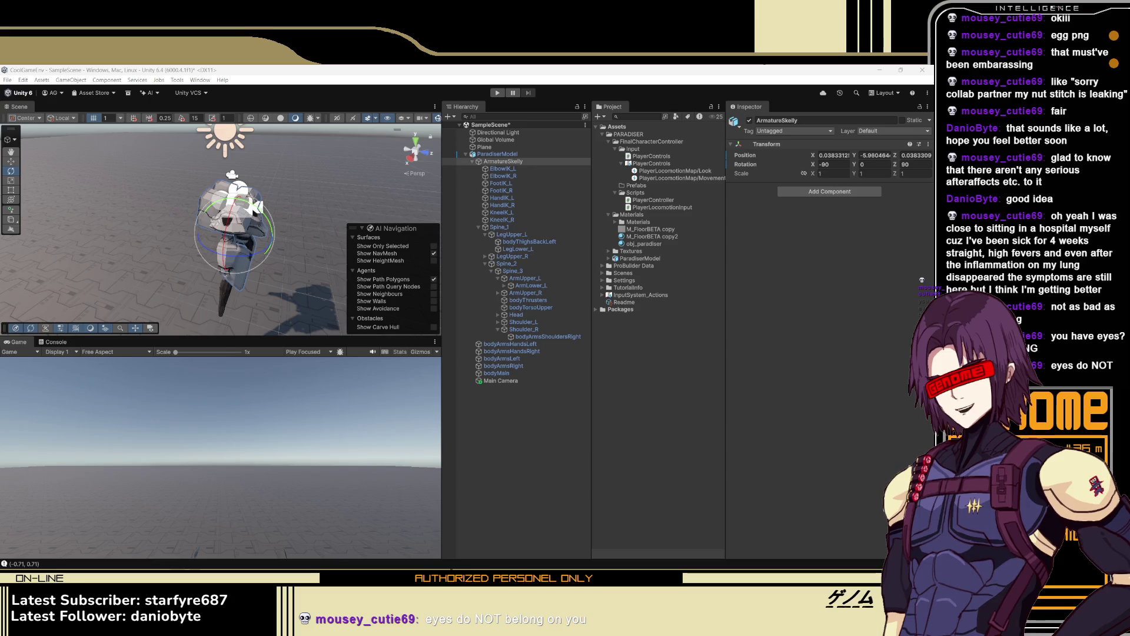
{"action": "left_click", "coordinate": [557, 567]}
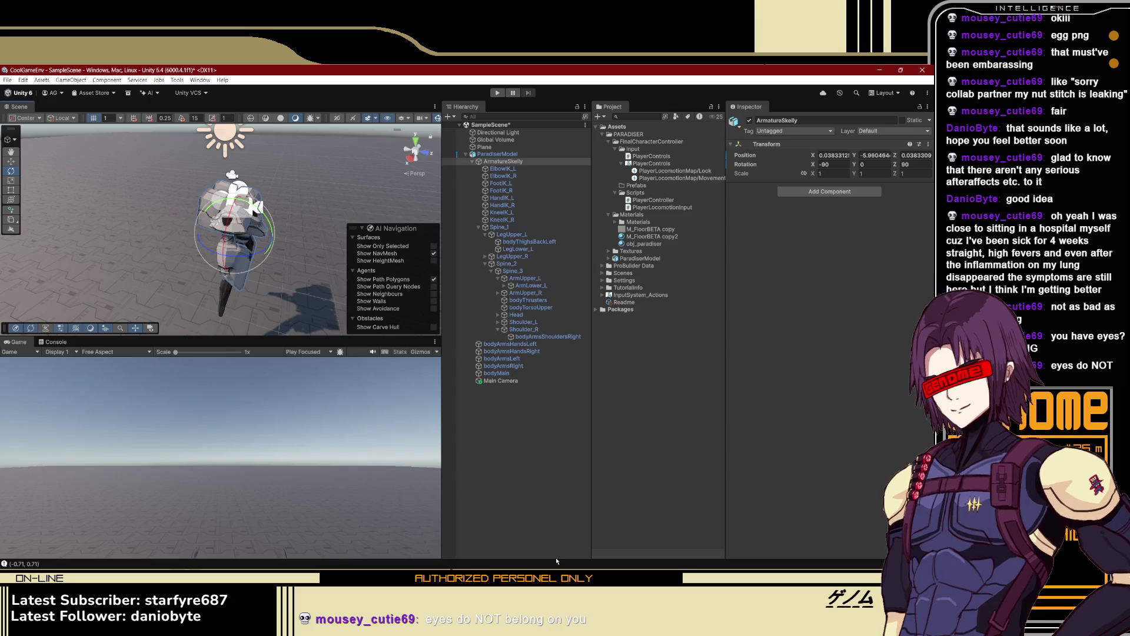
Play-test the scene, walking the character backward and left with S and A, then stop play mode
{"action": "left_click_drag", "start_coordinate": [294, 256], "coordinate": [294, 256]}
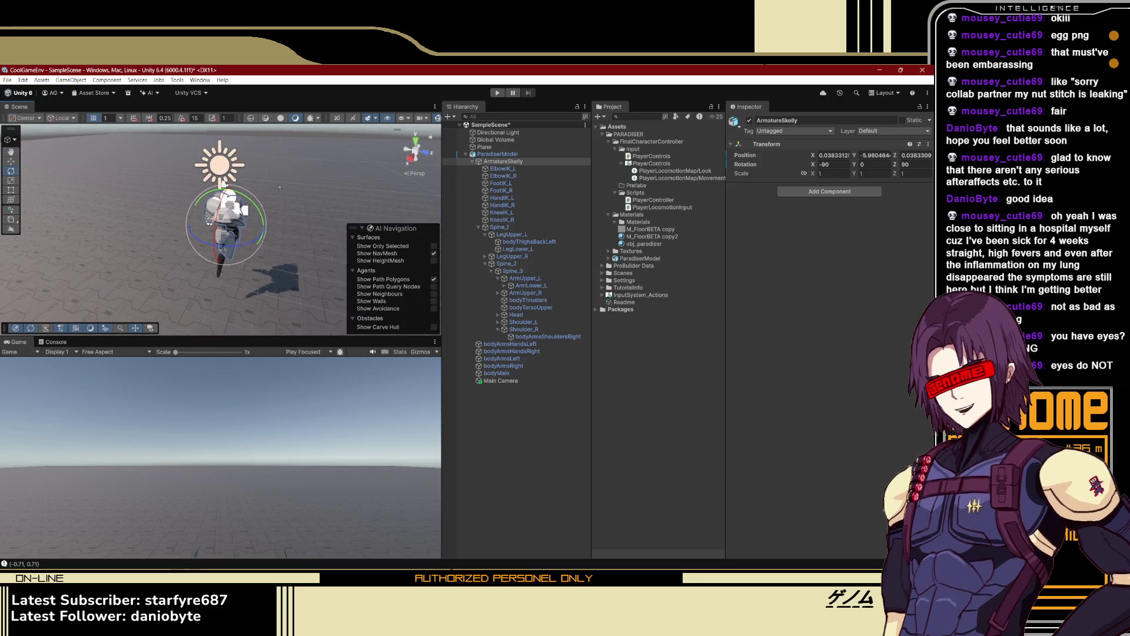
{"action": "left_click", "coordinate": [493, 93]}
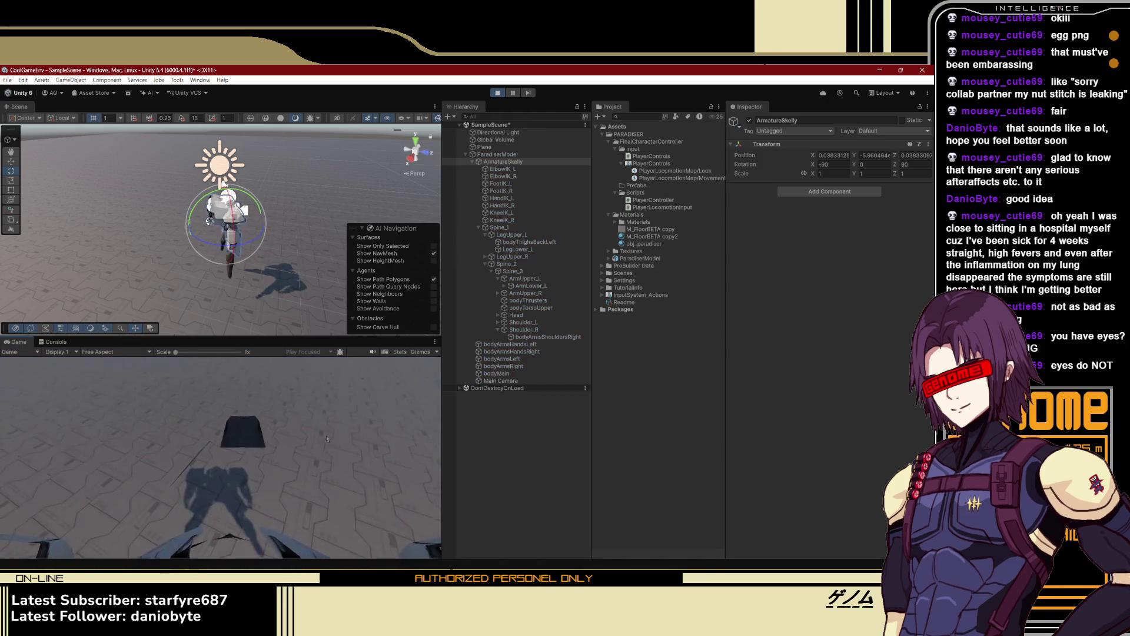
{"action": "left_click", "coordinate": [253, 385]}
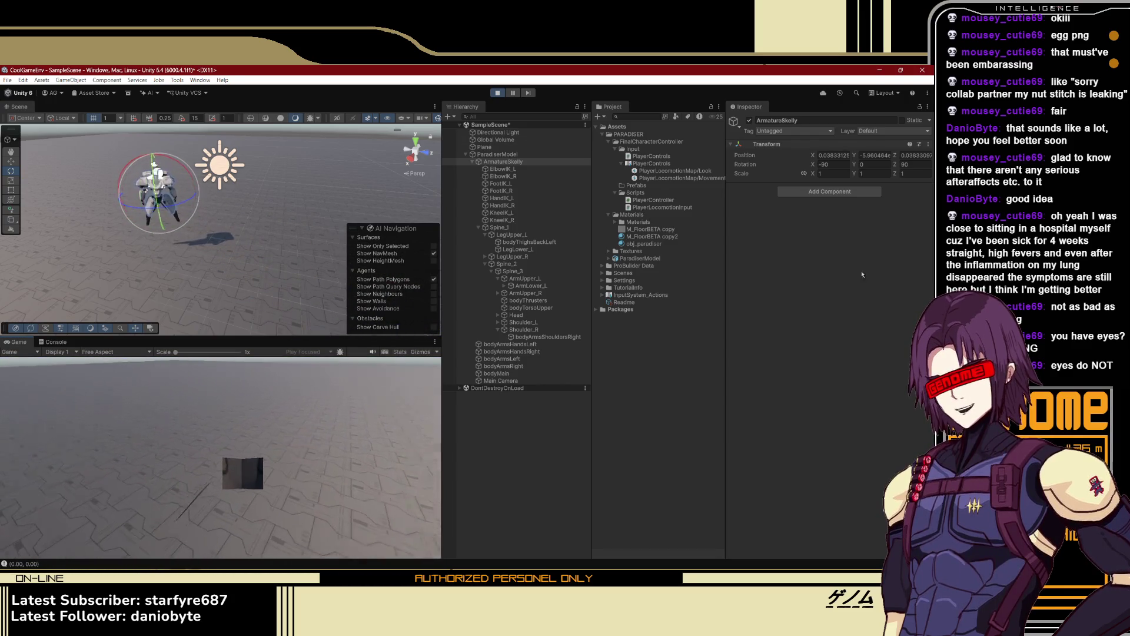
{"action": "key", "text": "s"}
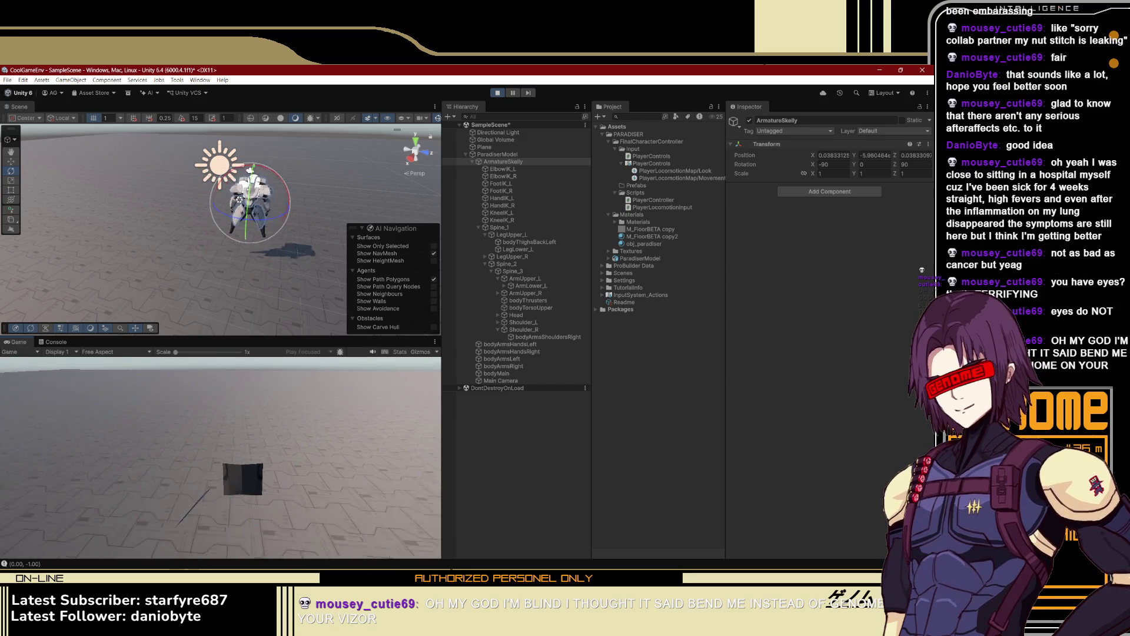
{"action": "key", "text": "a"}
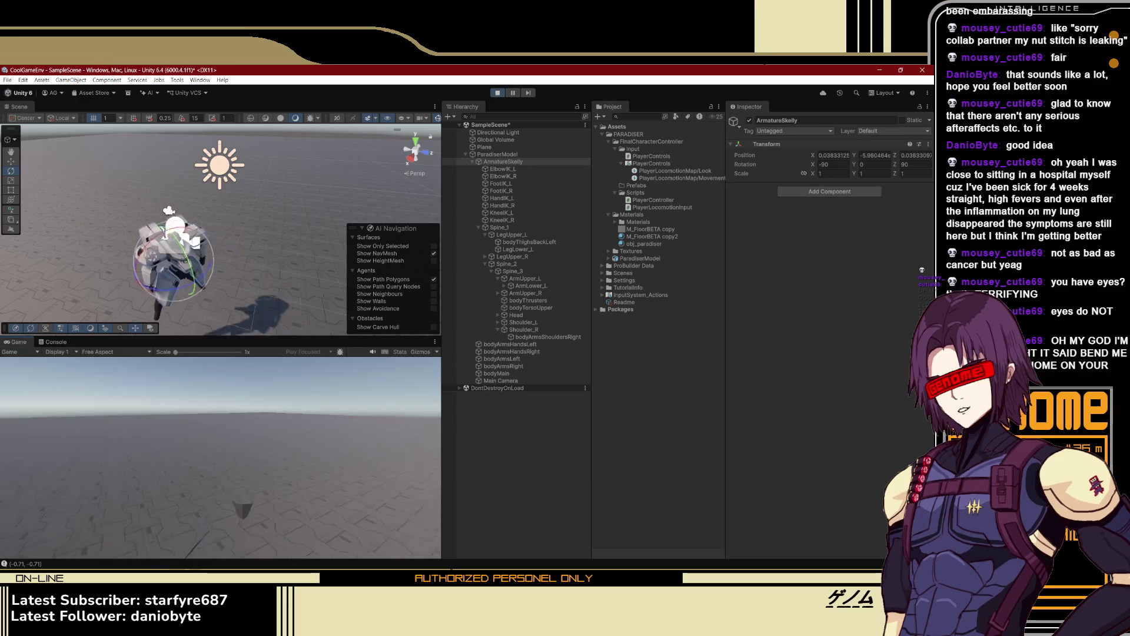
{"action": "key", "text": "ctrl+p"}
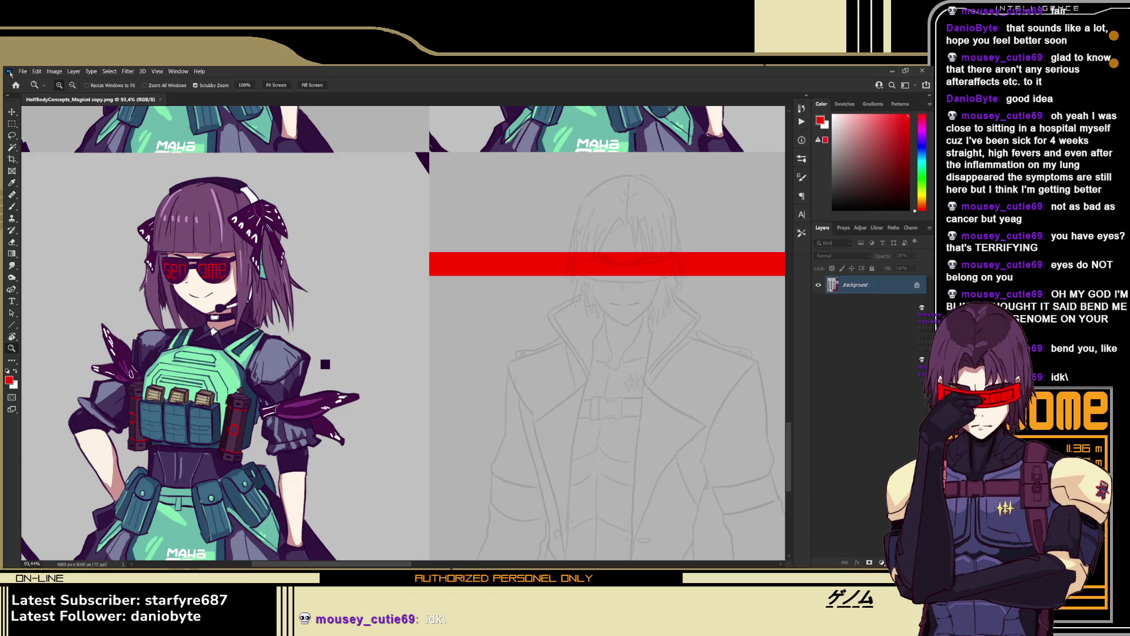
Create a blank 600×440 px Untitled-1 document with a white background
{"action": "key", "text": "ctrl+alt+n"}
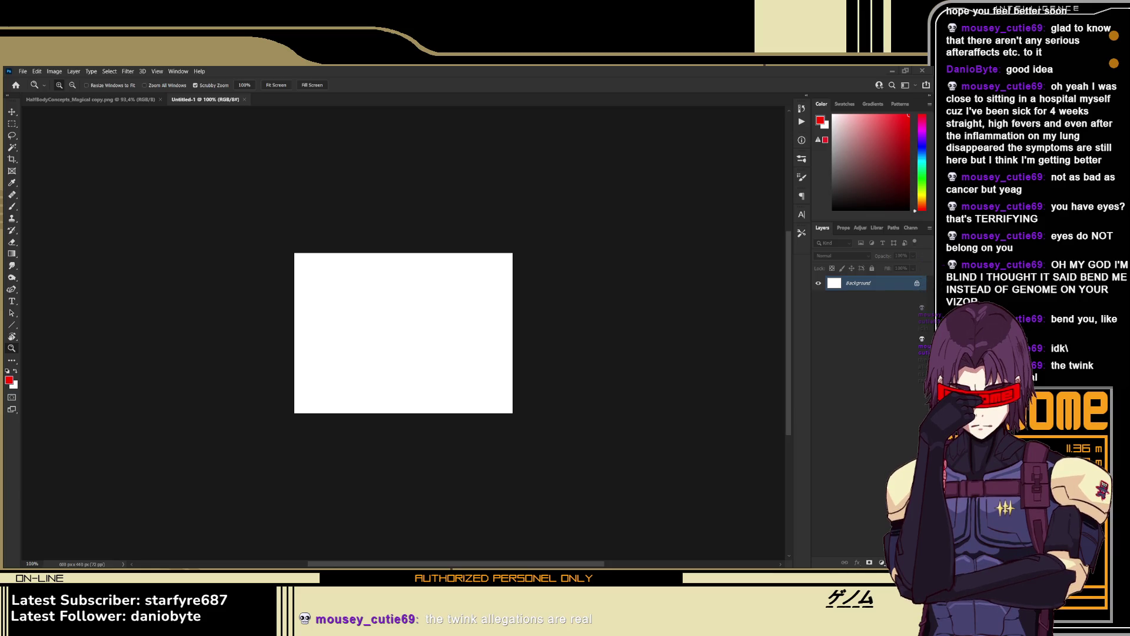
Zoom in on Genome_visor.png, close it, and return to the Unity tutorial video
{"action": "left_click_drag", "start_coordinate": [406, 314], "coordinate": [447, 316]}
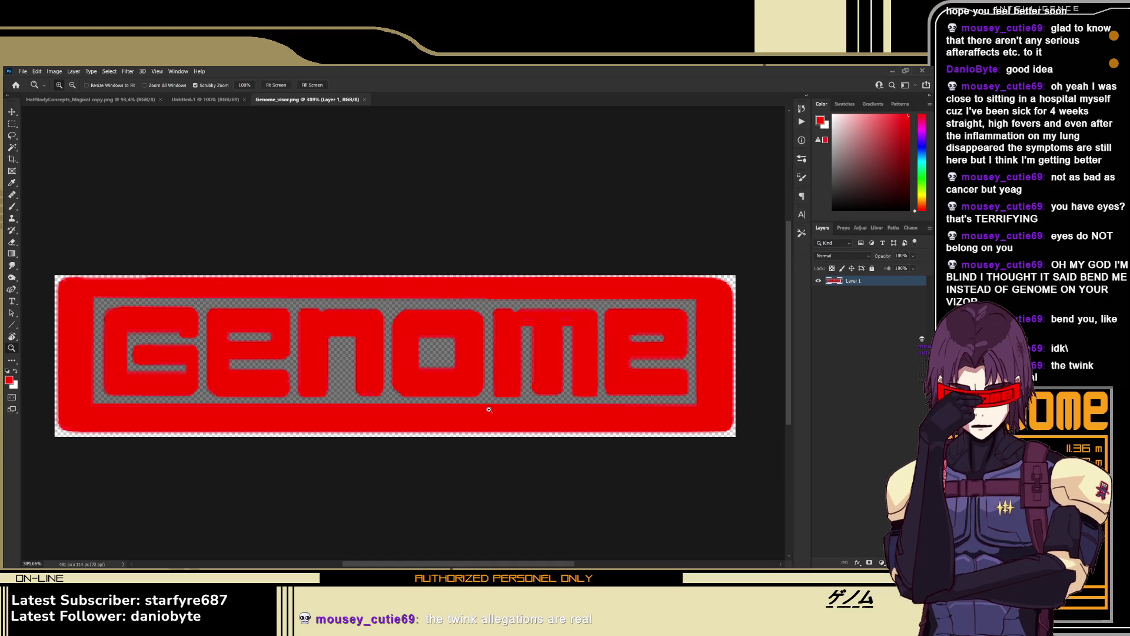
{"action": "left_click_drag", "start_coordinate": [411, 390], "coordinate": [430, 417]}
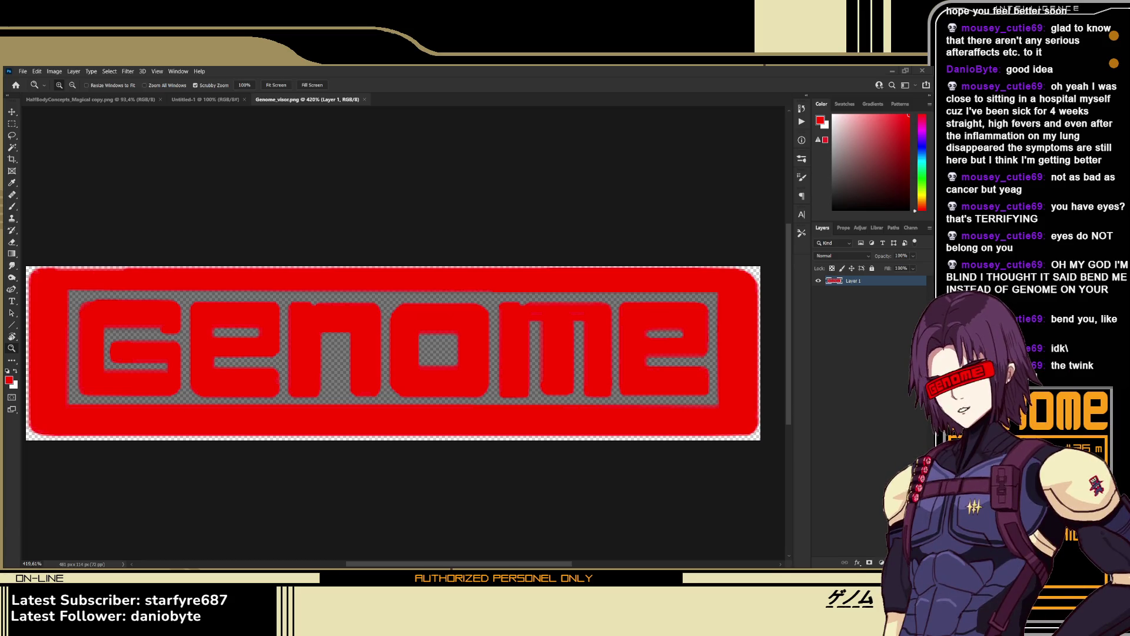
{"action": "left_click", "coordinate": [365, 99]}
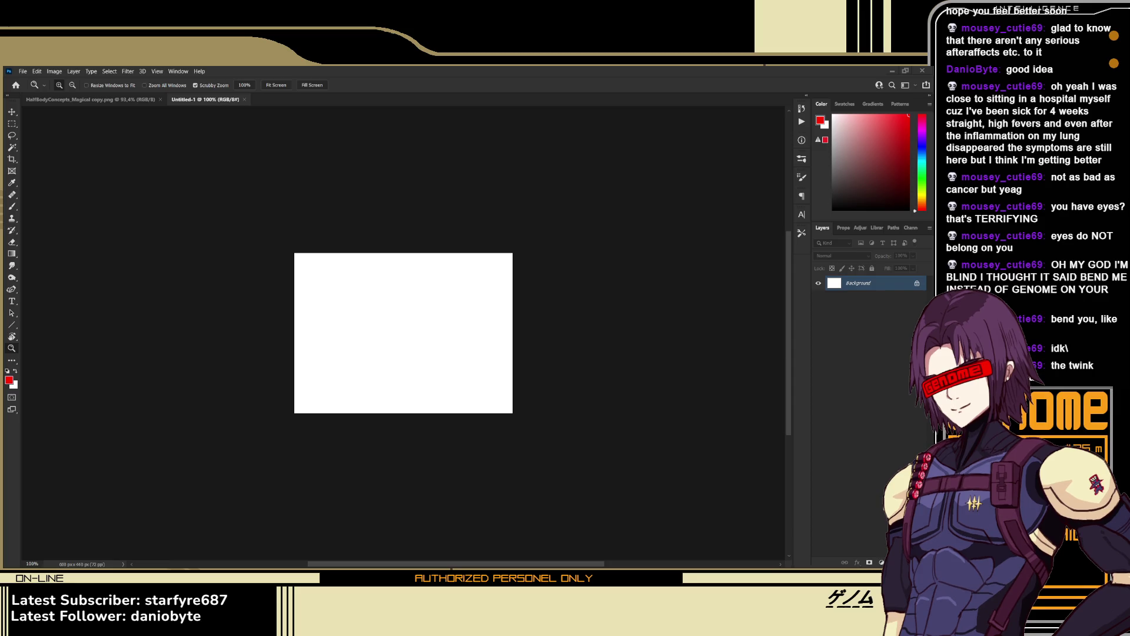
{"action": "key", "text": "alt+Tab"}
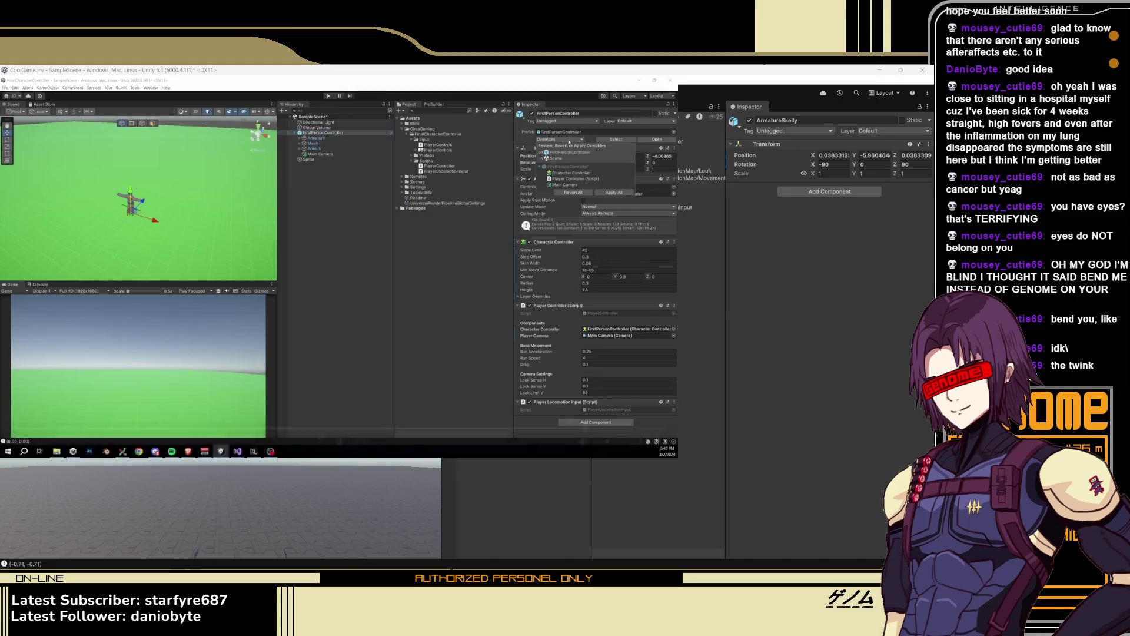
Pause the tutorial at the prefab step, then select ParadiserModel in Unity's Hierarchy
{"action": "key", "text": "Left"}
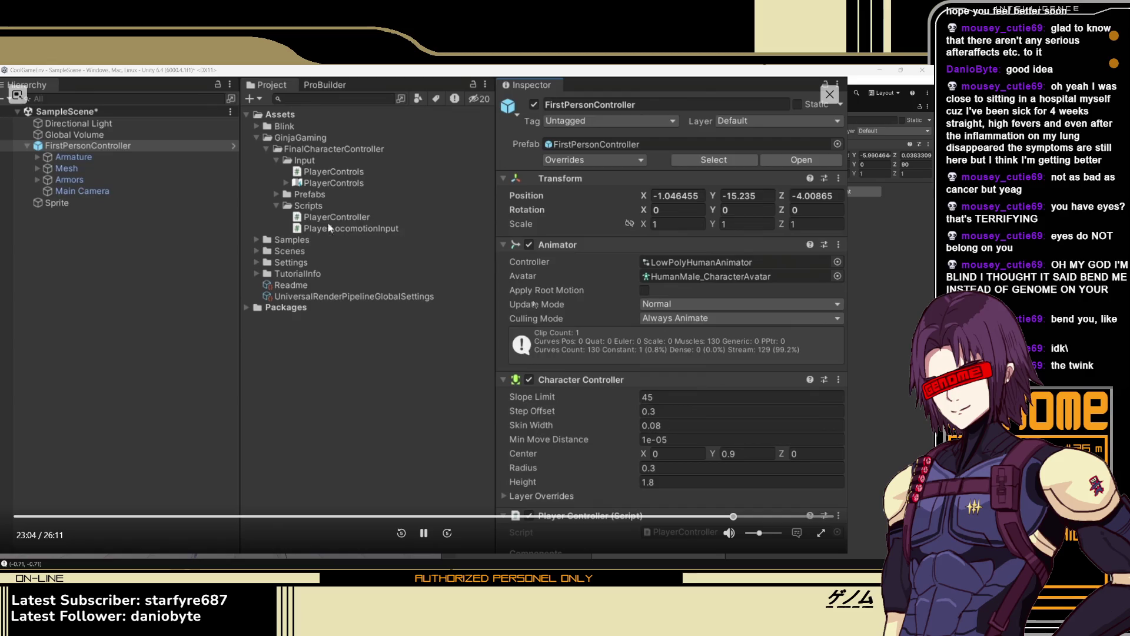
{"action": "left_click", "coordinate": [424, 533]}
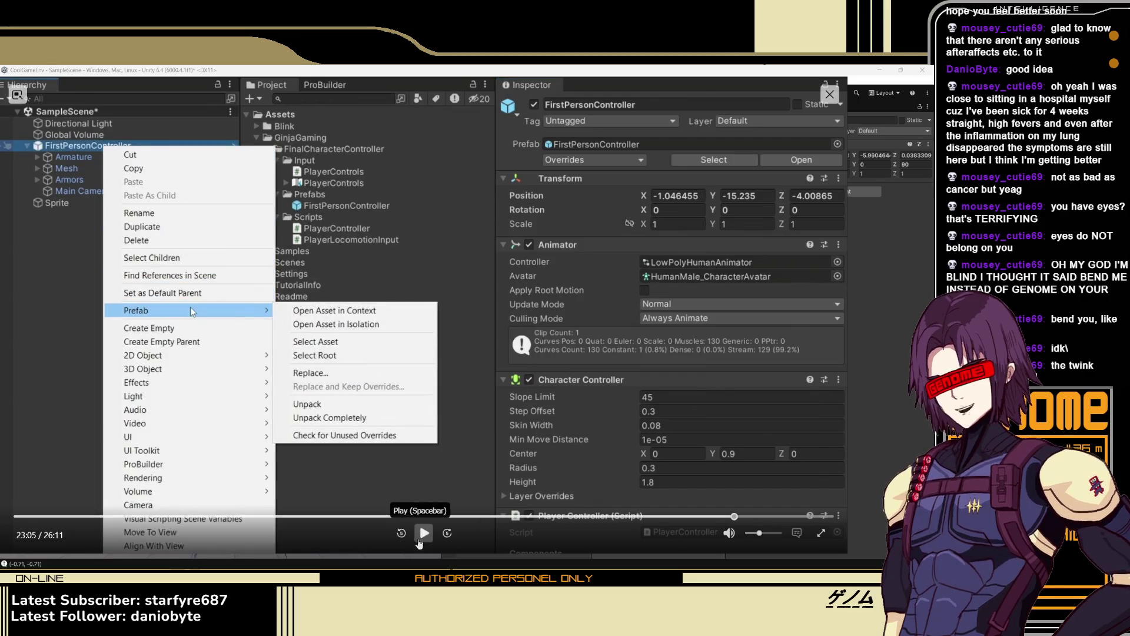
{"action": "left_click", "coordinate": [830, 94]}
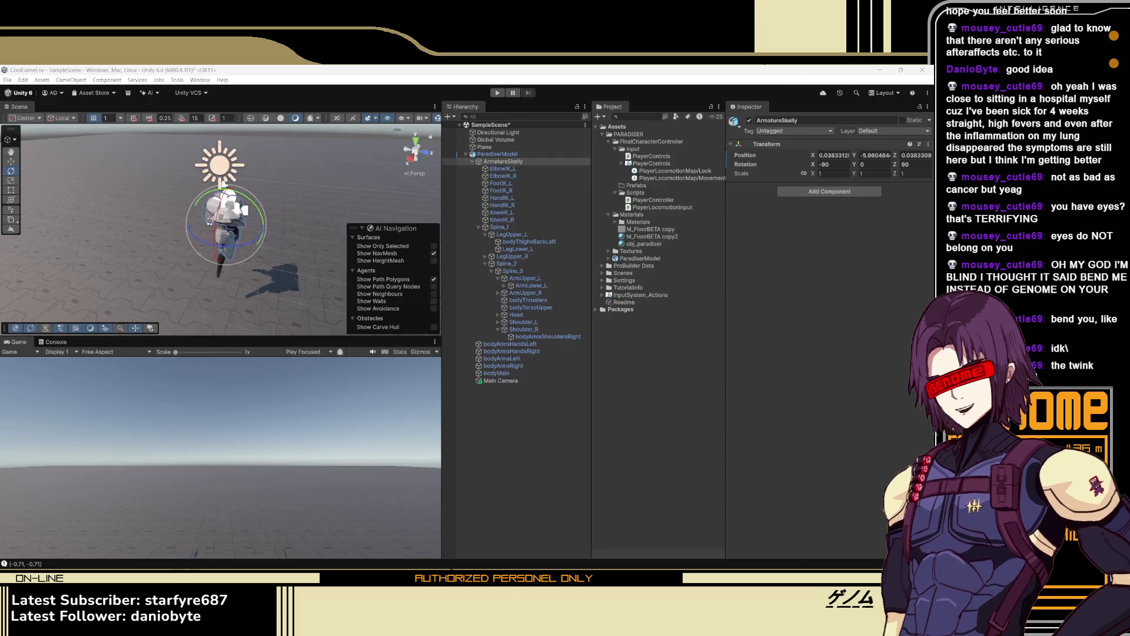
{"action": "left_click", "coordinate": [693, 258]}
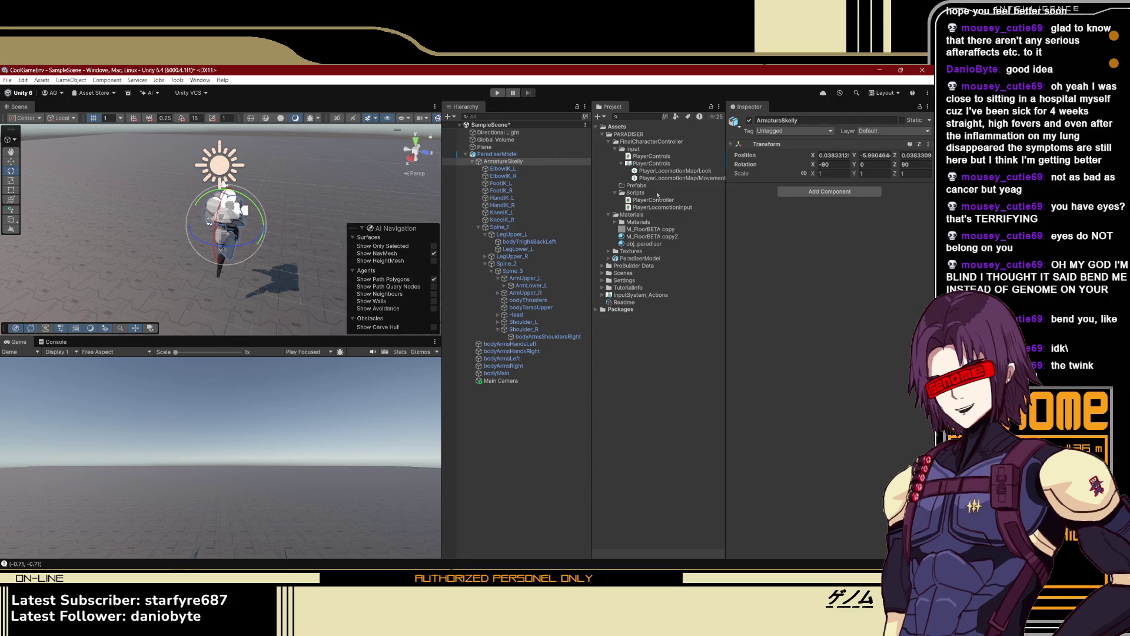
{"action": "left_click", "coordinate": [518, 154]}
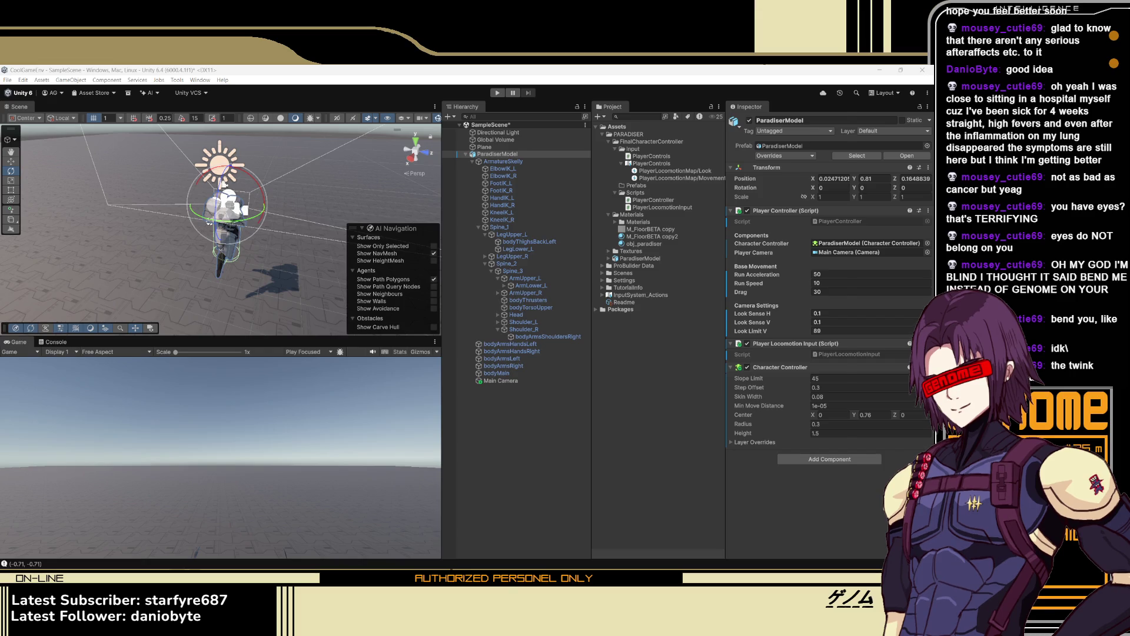
Compare against the tutorial and review ParadiserModel's prefab Overrides list
{"action": "key", "text": "alt+Tab"}
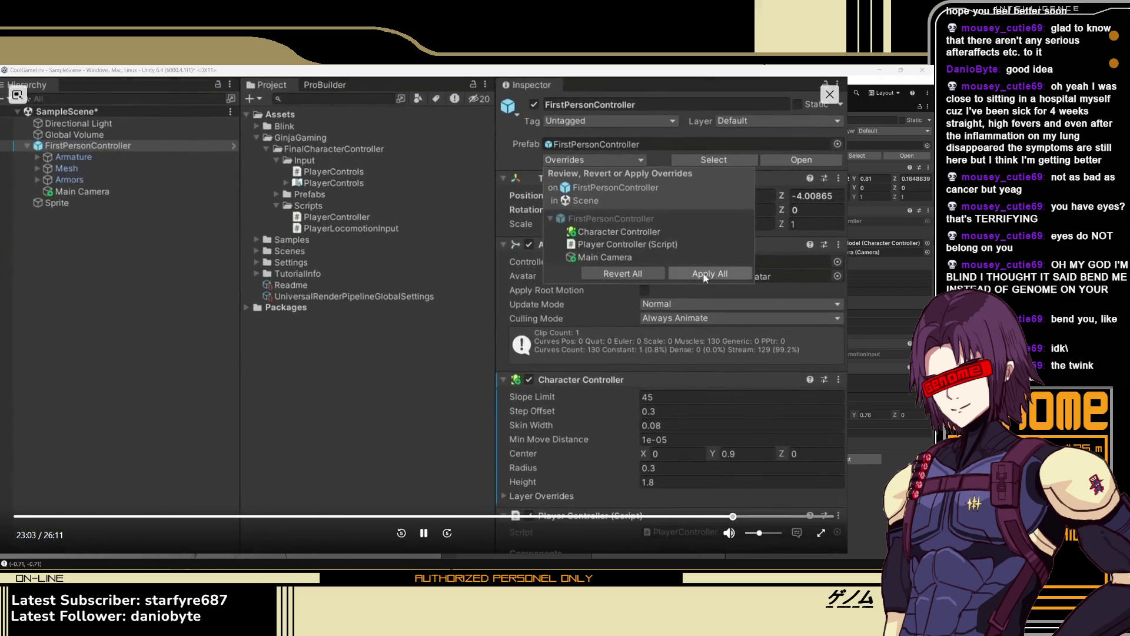
{"action": "left_click", "coordinate": [420, 522]}
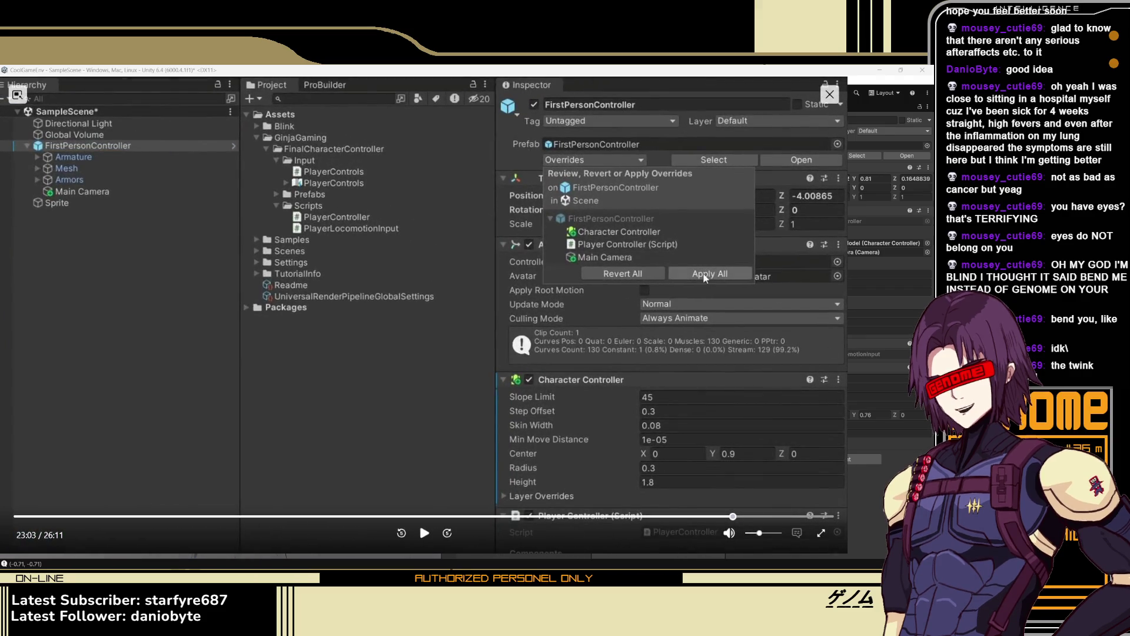
{"action": "key", "text": "alt+Tab"}
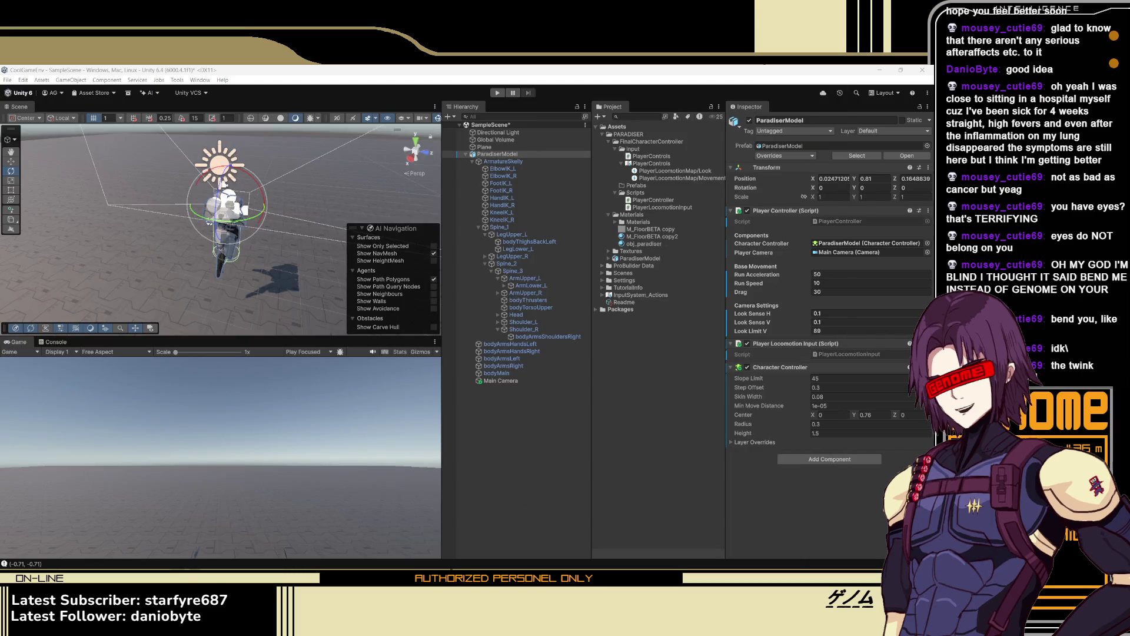
{"action": "left_click", "coordinate": [531, 153]}
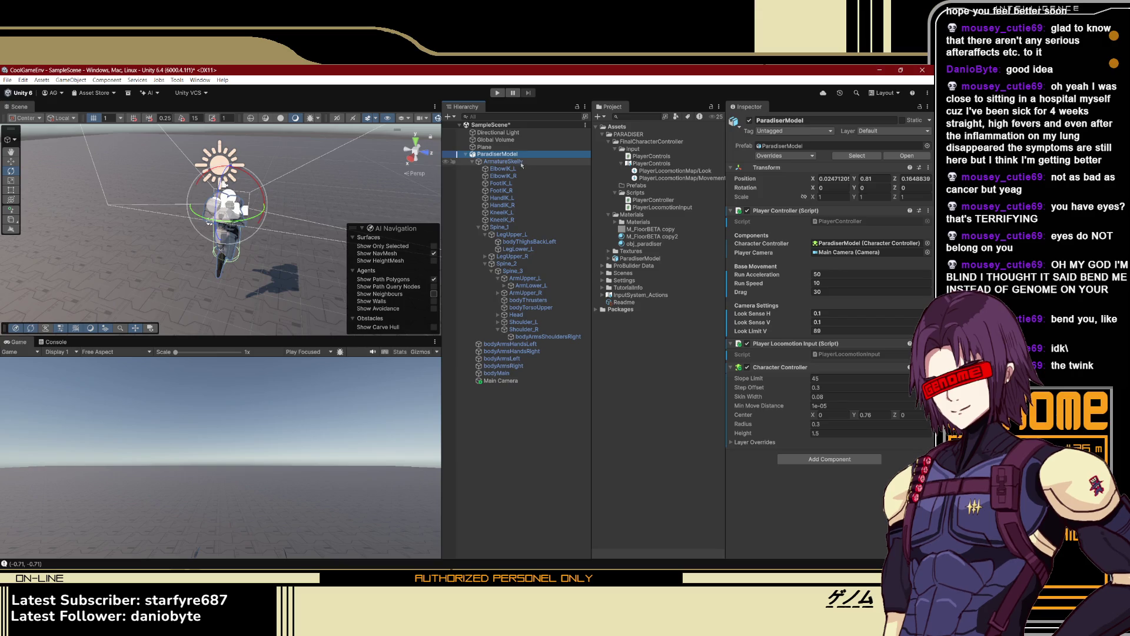
{"action": "left_click", "coordinate": [522, 161]}
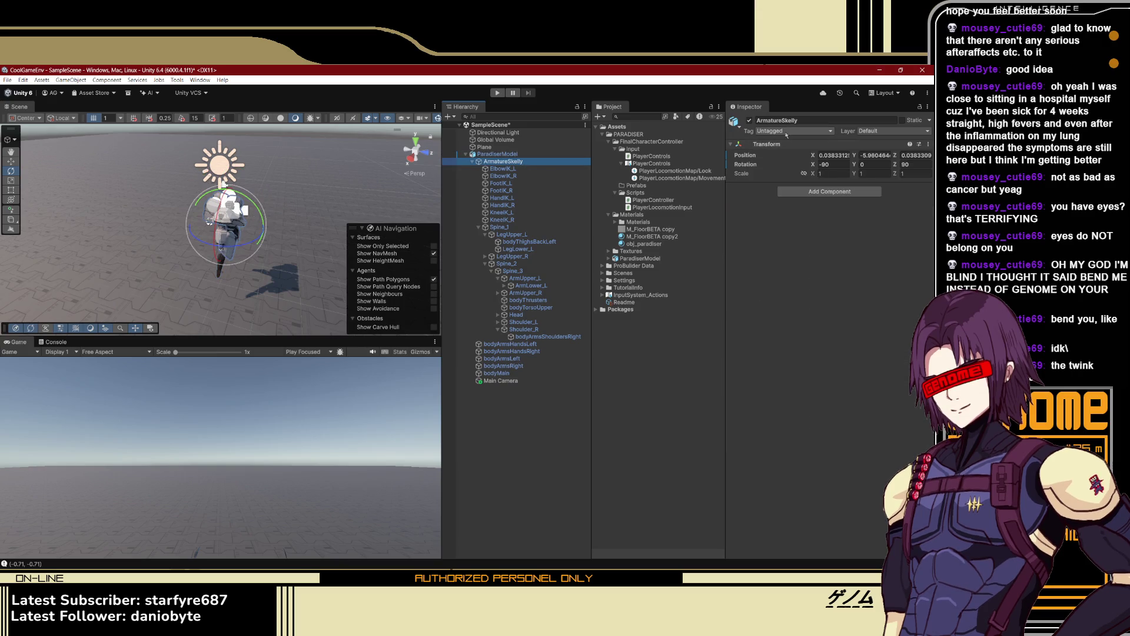
{"action": "left_click", "coordinate": [536, 154]}
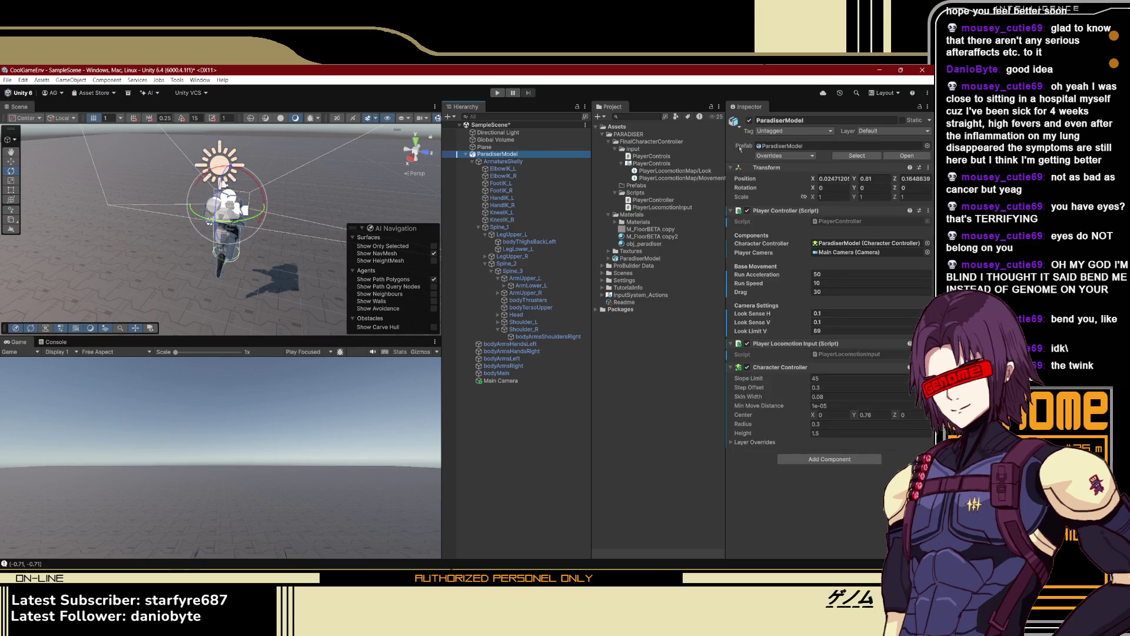
{"action": "left_click", "coordinate": [773, 156]}
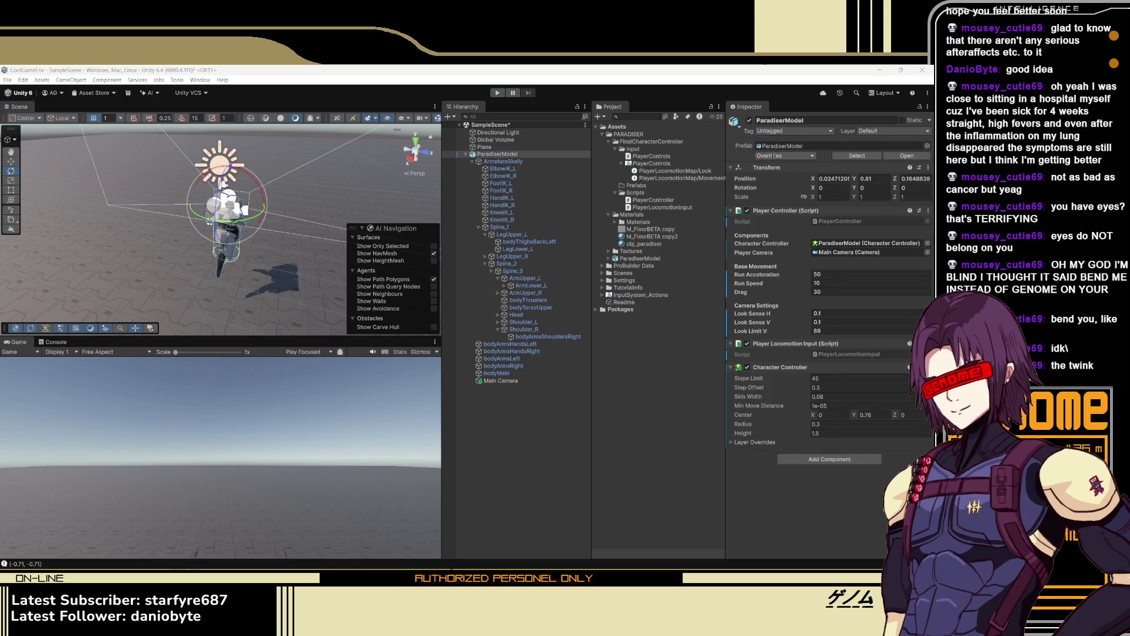
{"action": "left_click", "coordinate": [745, 157]}
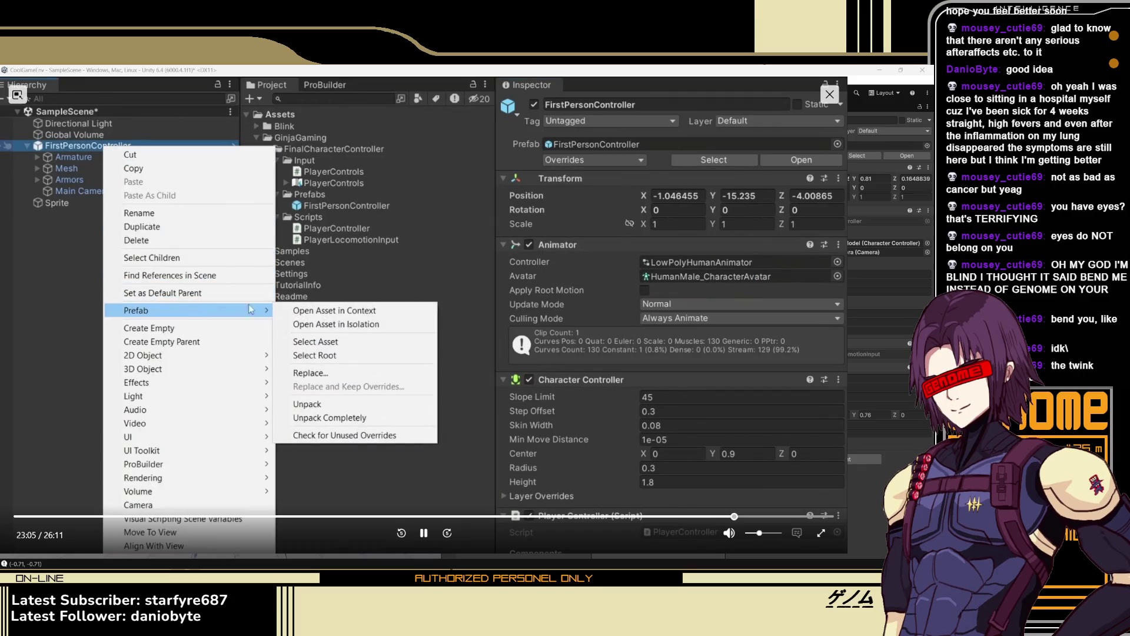
Rewind and replay the tutorial briefly, then close the video player
{"action": "key", "text": "space"}
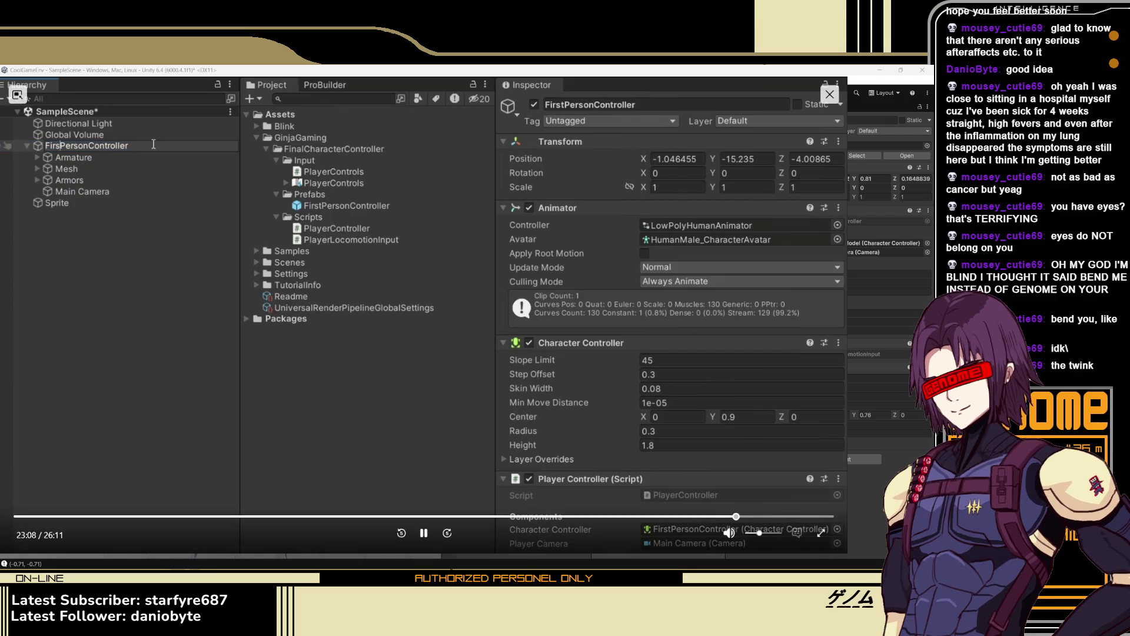
{"action": "left_click_drag", "start_coordinate": [106, 150], "coordinate": [316, 193]}
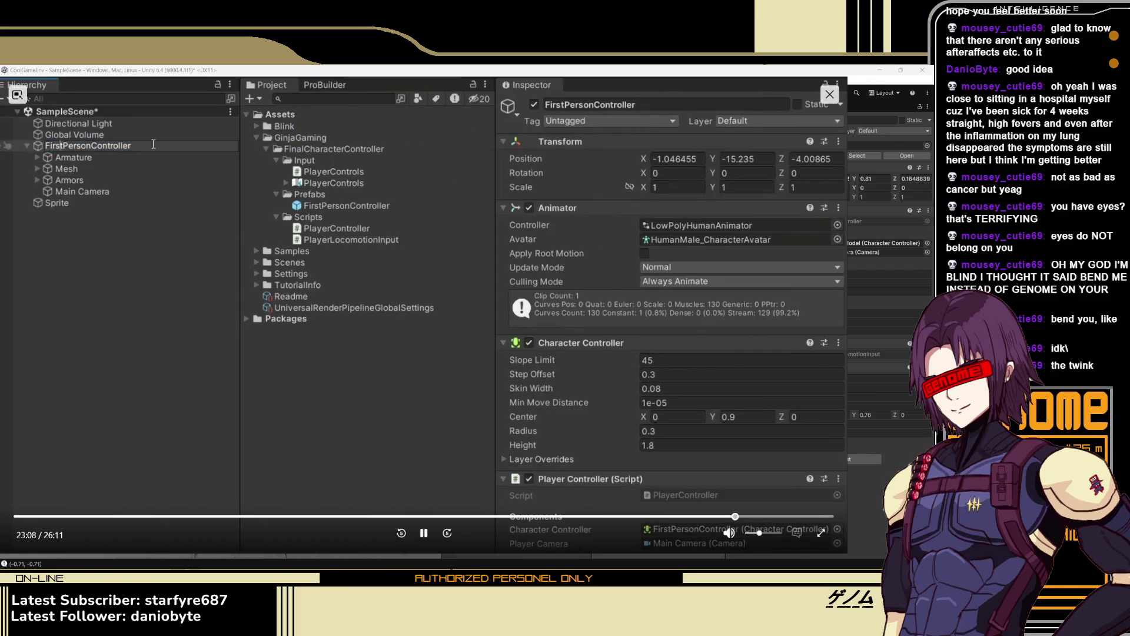
{"action": "key", "text": "Left"}
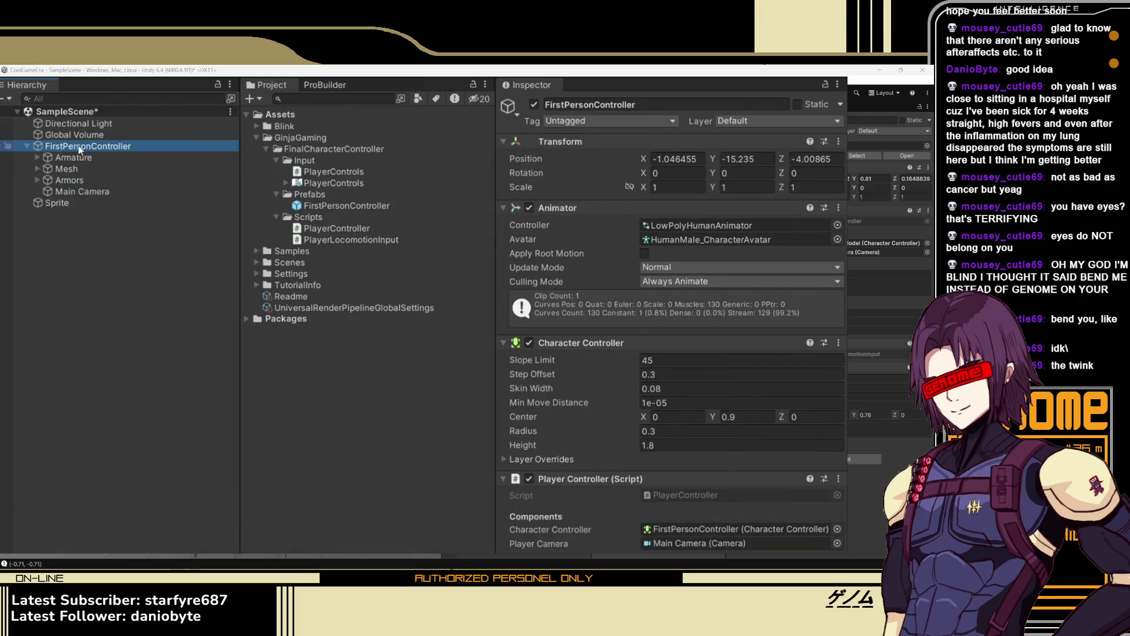
{"action": "key", "text": "Left"}
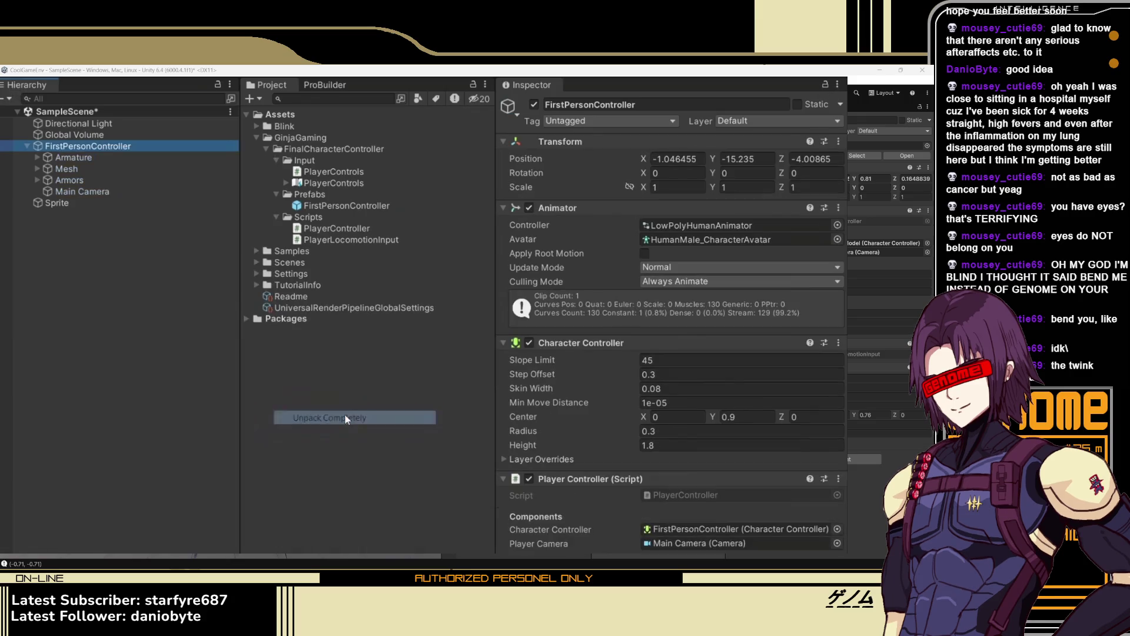
{"action": "key", "text": "space"}
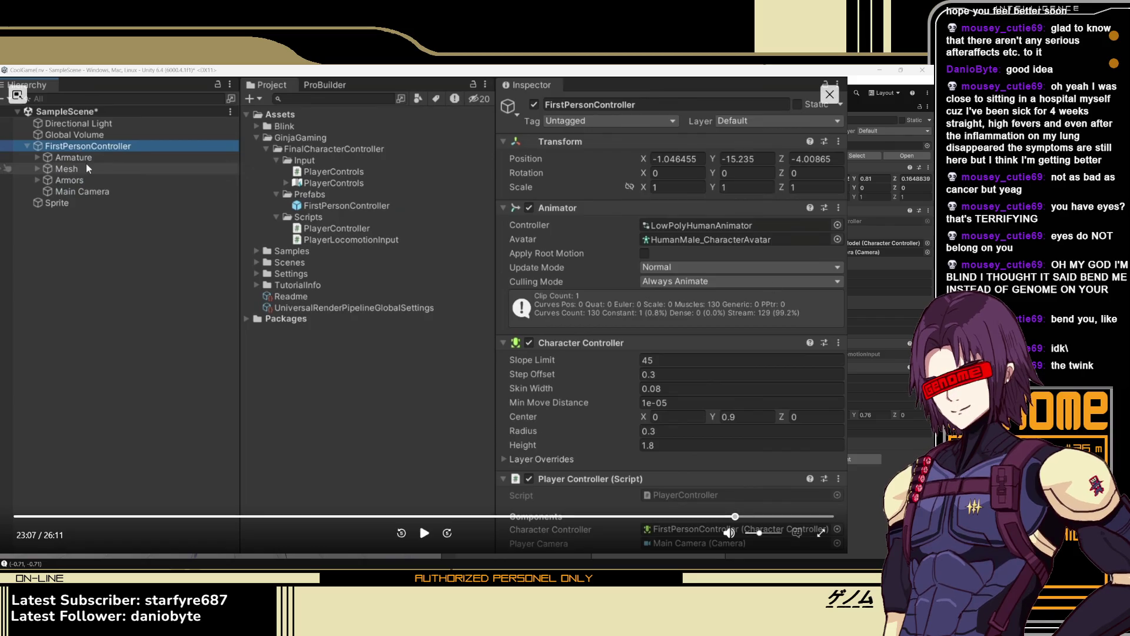
{"action": "left_click", "coordinate": [829, 95]}
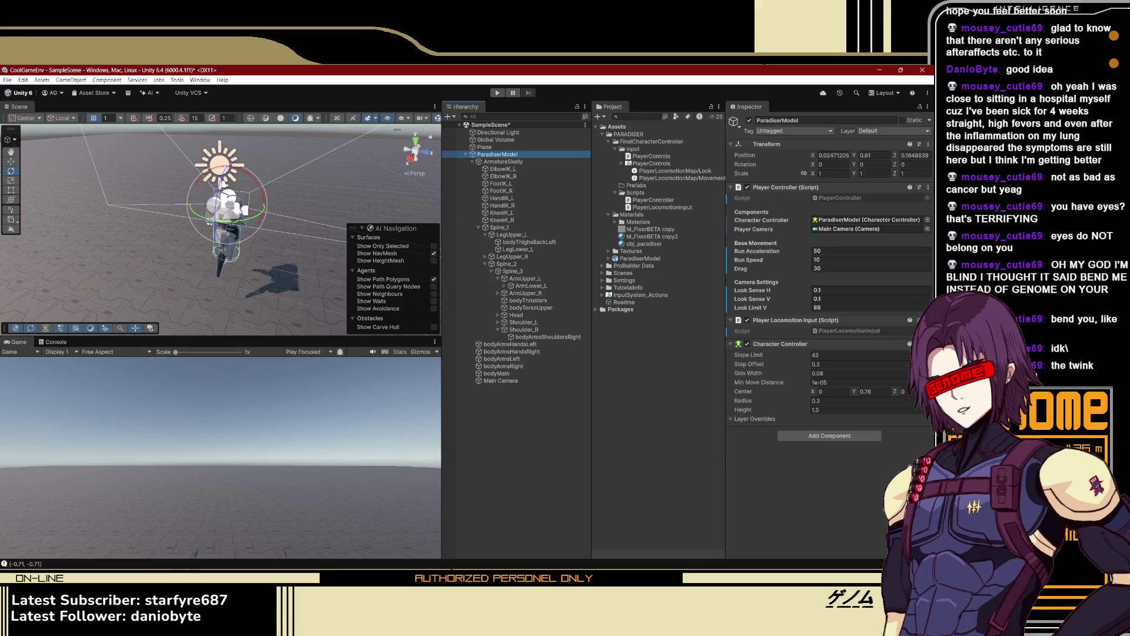
Play the tutorial to its next step, close the player, and place the caret in ParadiserModel's name
{"action": "key", "text": "alt+Tab"}
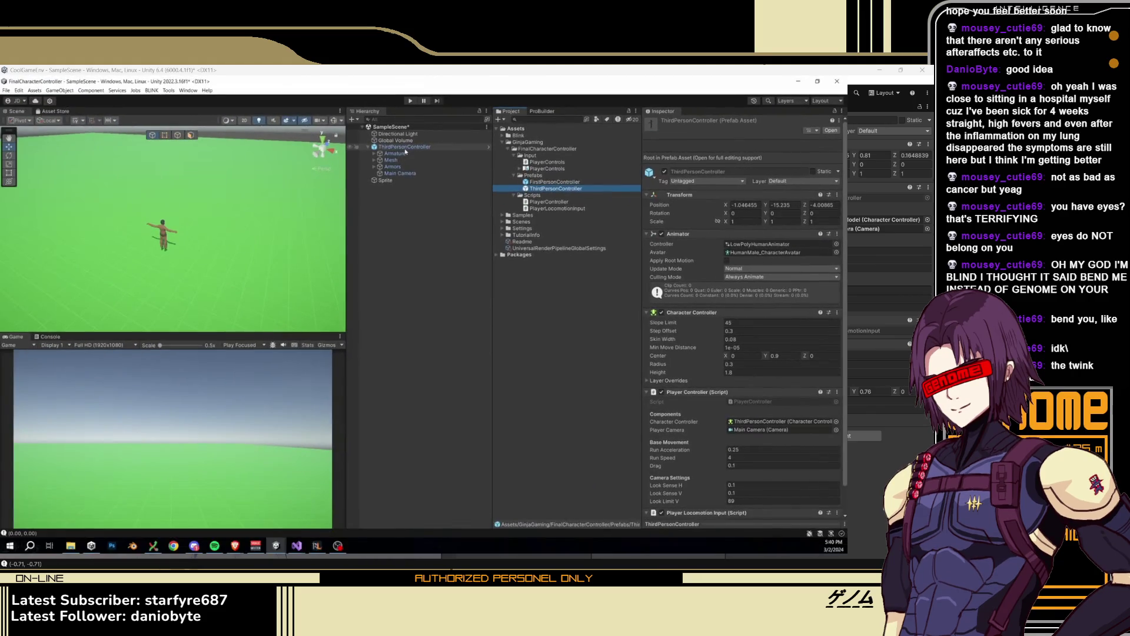
{"action": "left_click", "coordinate": [419, 522]}
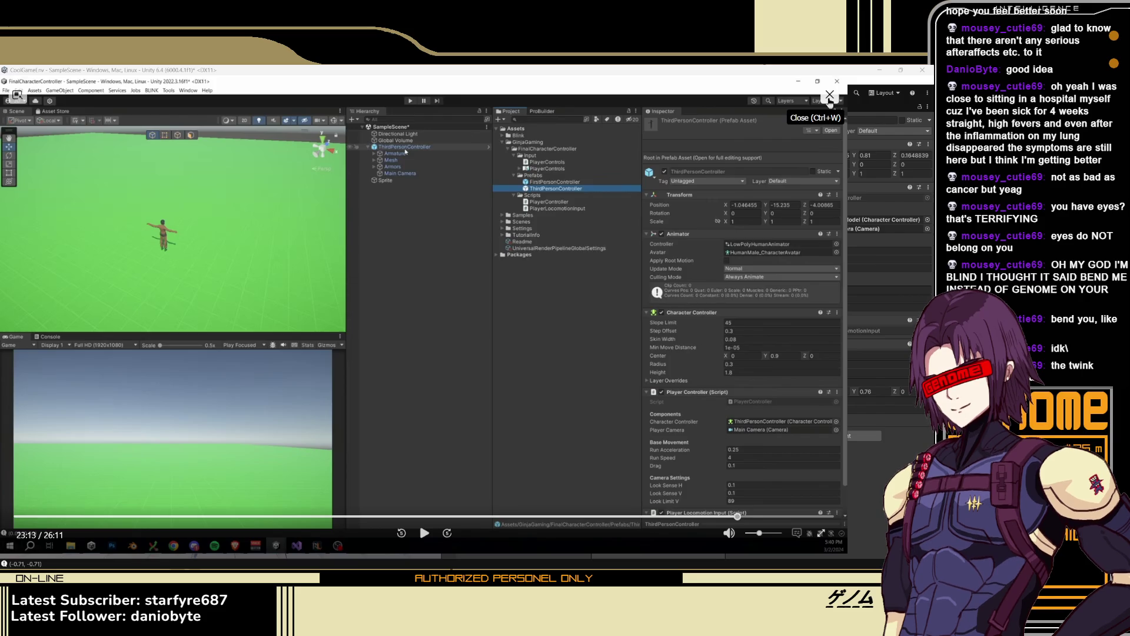
{"action": "left_click", "coordinate": [830, 97]}
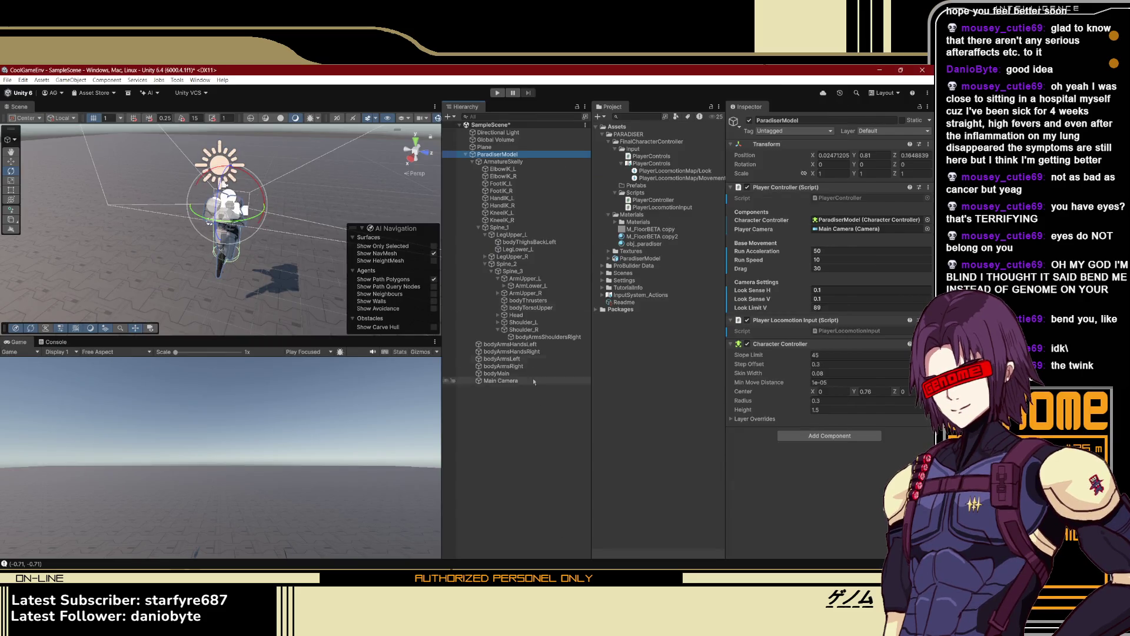
{"action": "left_click", "coordinate": [521, 154]}
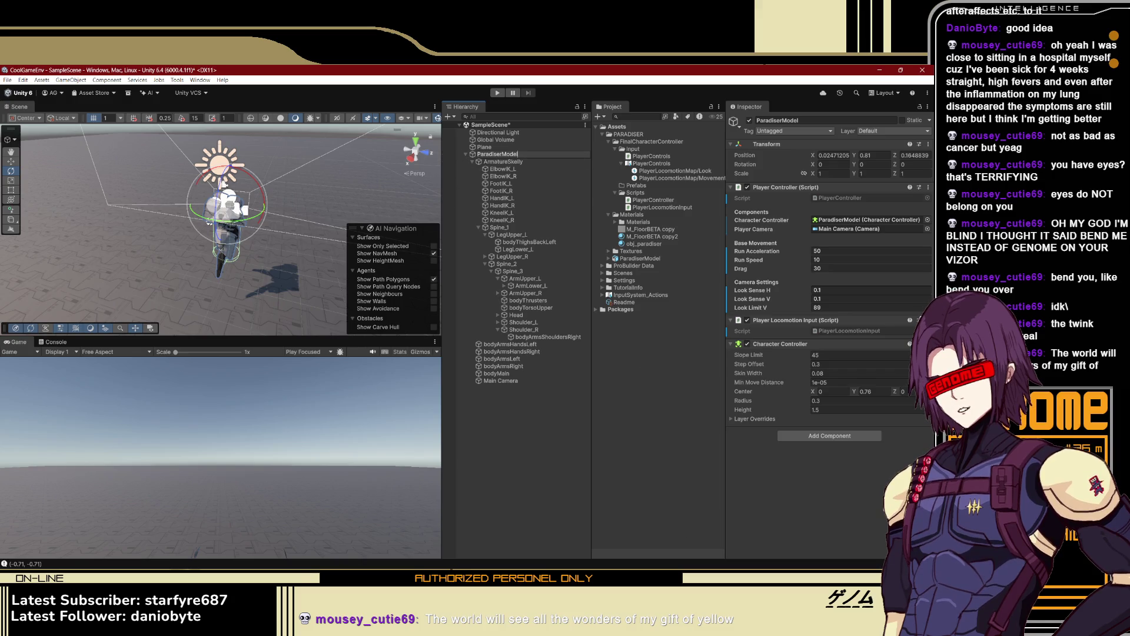
{"action": "key", "text": "alt+Tab"}
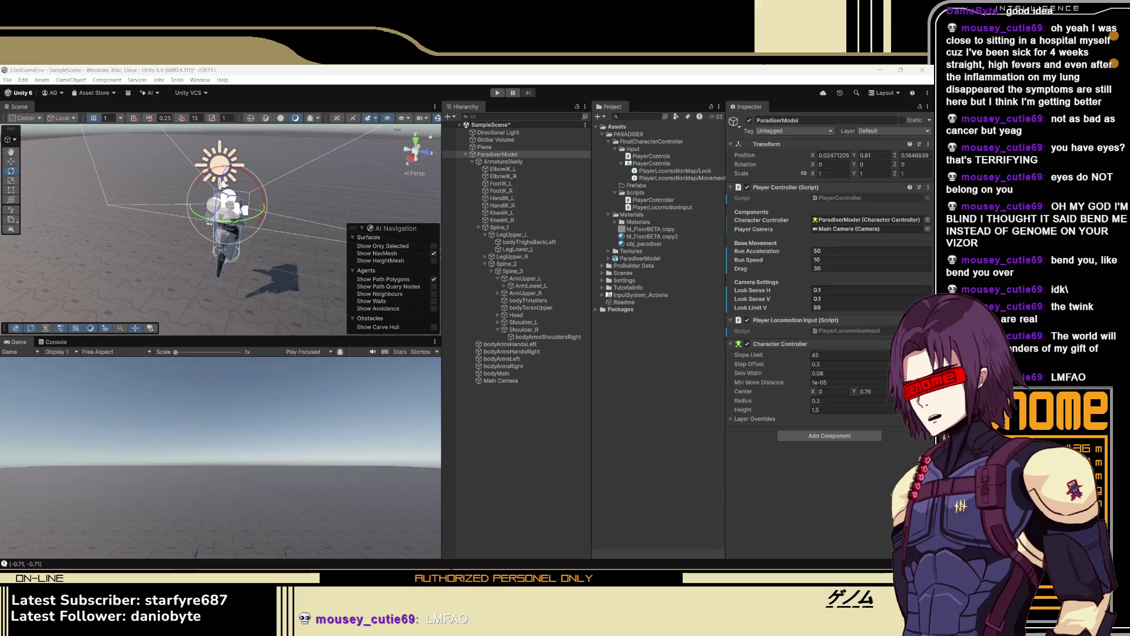
Rename the ParadiserModel object in the Hierarchy to ParadiserModel3rdP
{"action": "left_click", "coordinate": [523, 154]}
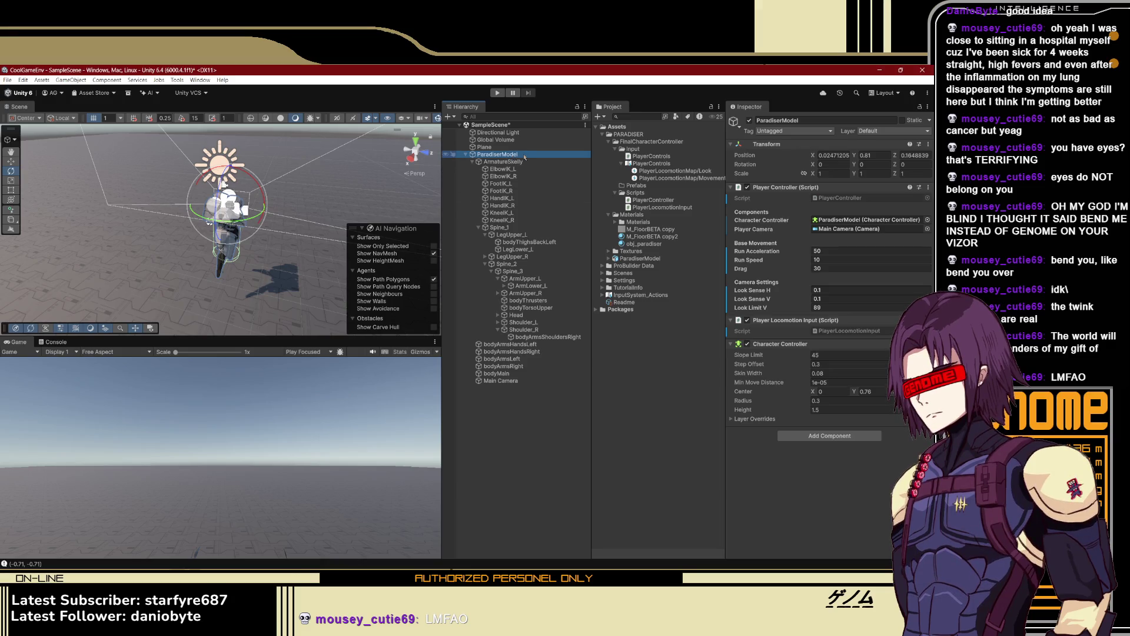
{"action": "left_click", "coordinate": [526, 154]}
{"action": "type", "text": "3d"}
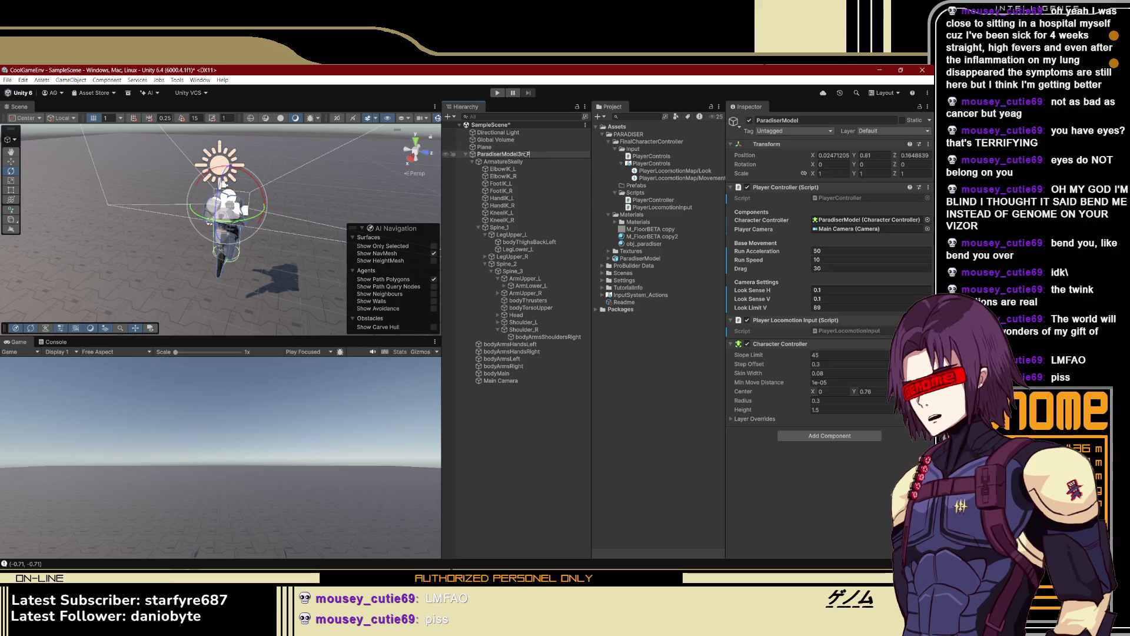
{"action": "key", "text": "Return"}
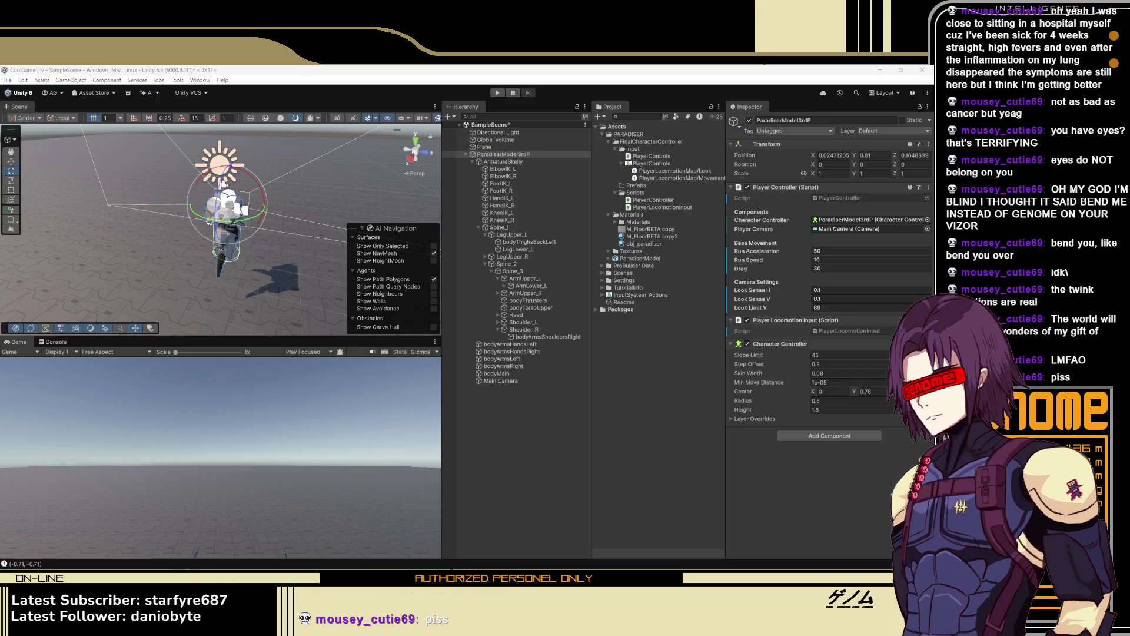
Recheck the tutorial, drag the character into the Prefabs folder, then undo that prefab
{"action": "key", "text": "alt+Tab"}
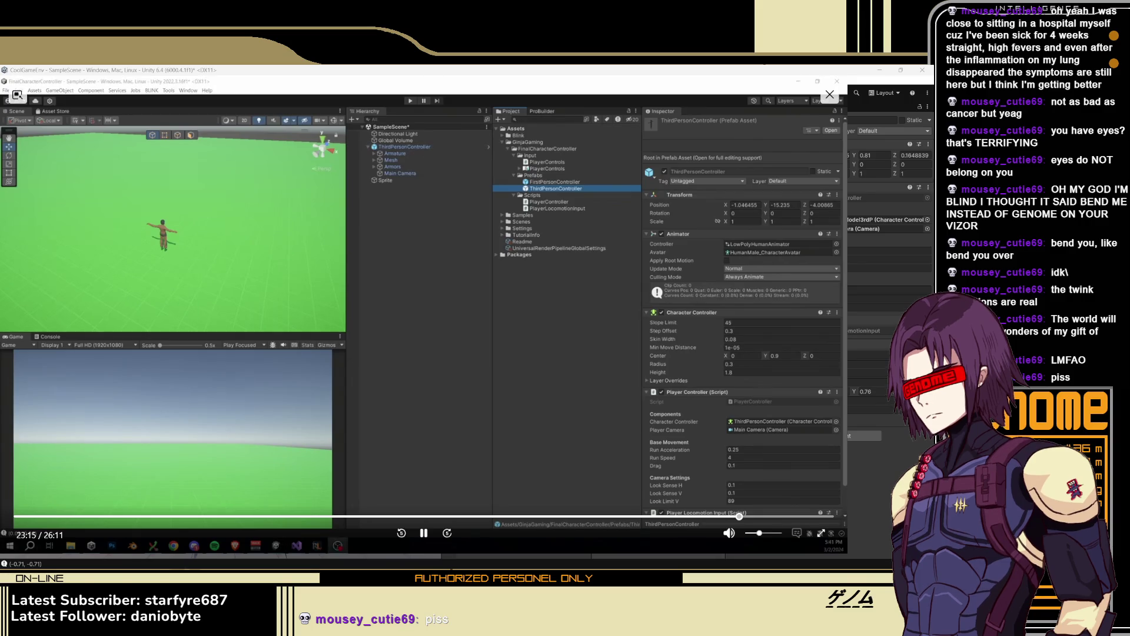
{"action": "key", "text": "Left"}
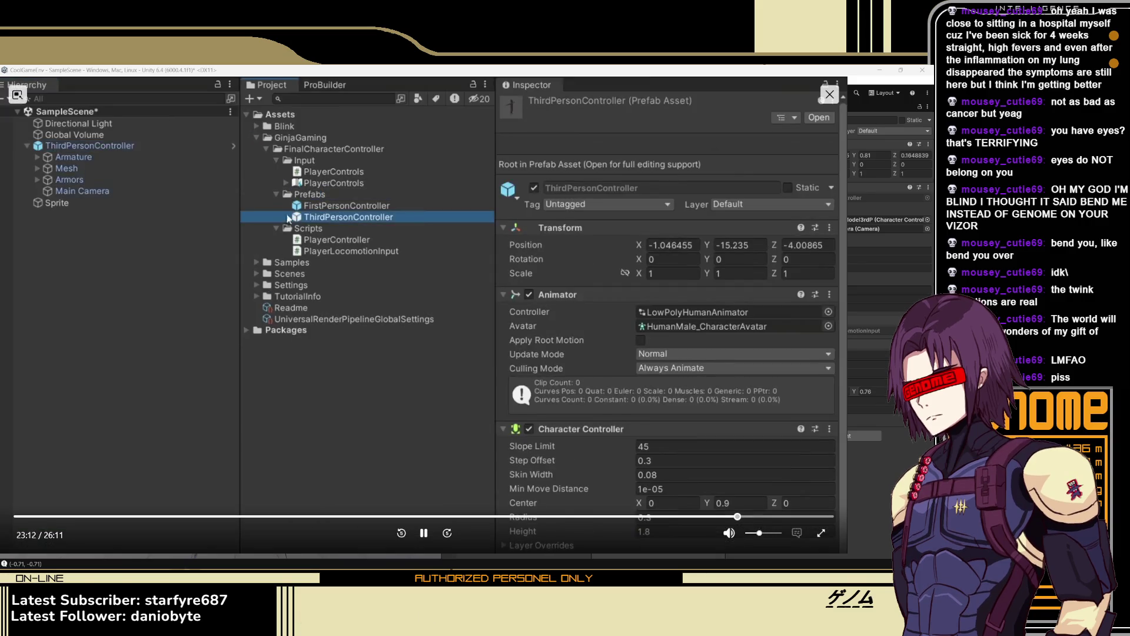
{"action": "left_click", "coordinate": [419, 522]}
{"action": "key", "text": "alt+Tab"}
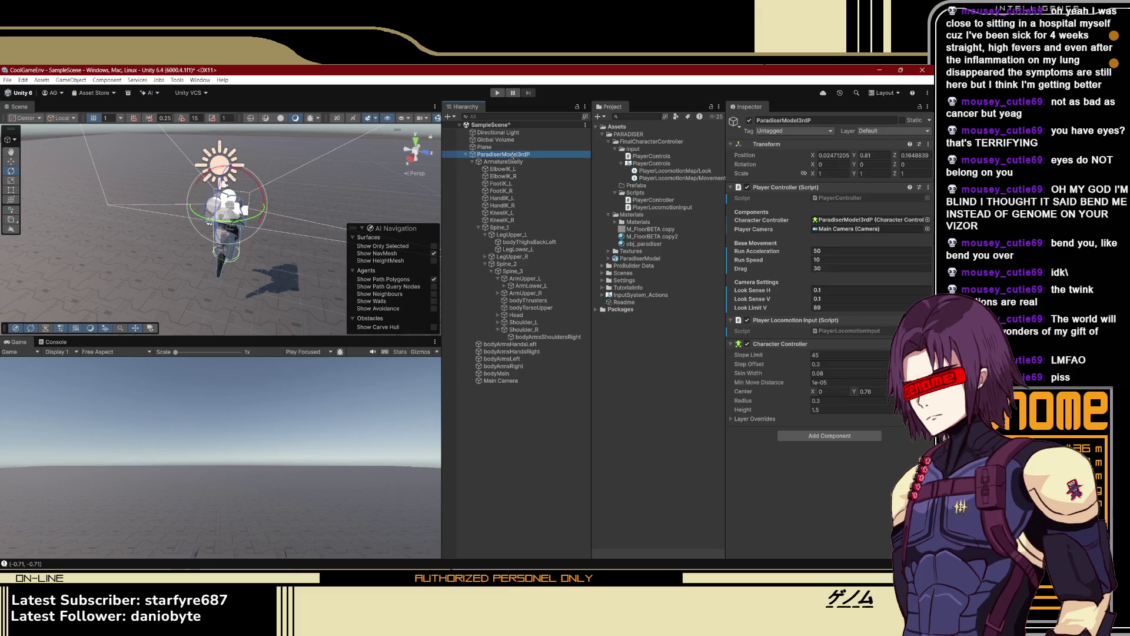
{"action": "left_click", "coordinate": [658, 165]}
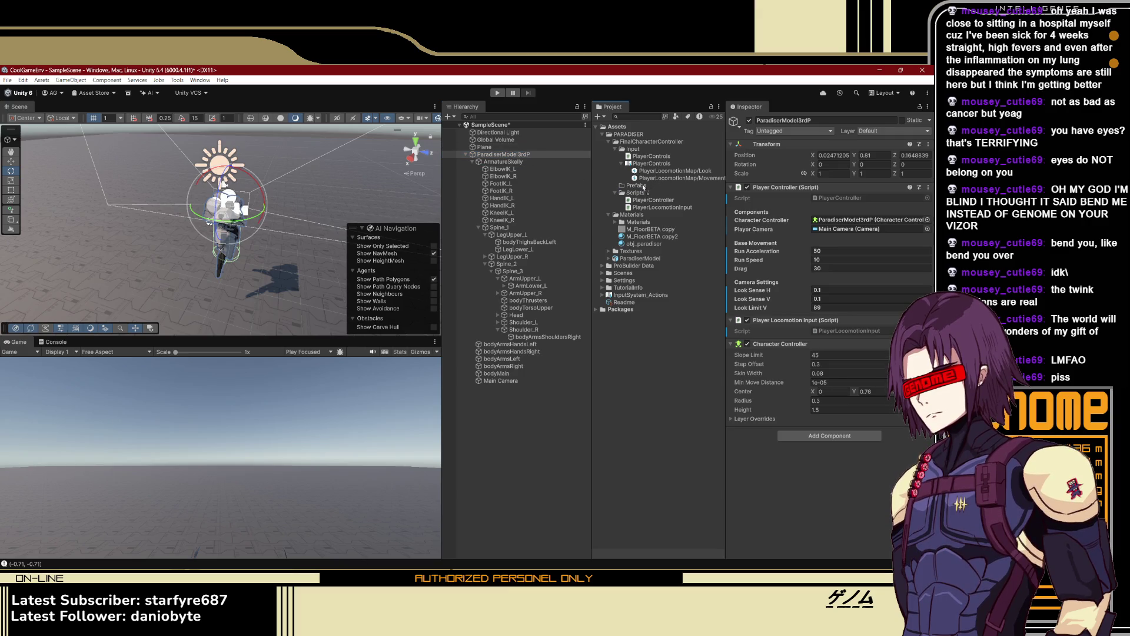
{"action": "left_click_drag", "start_coordinate": [643, 188], "coordinate": [644, 187]}
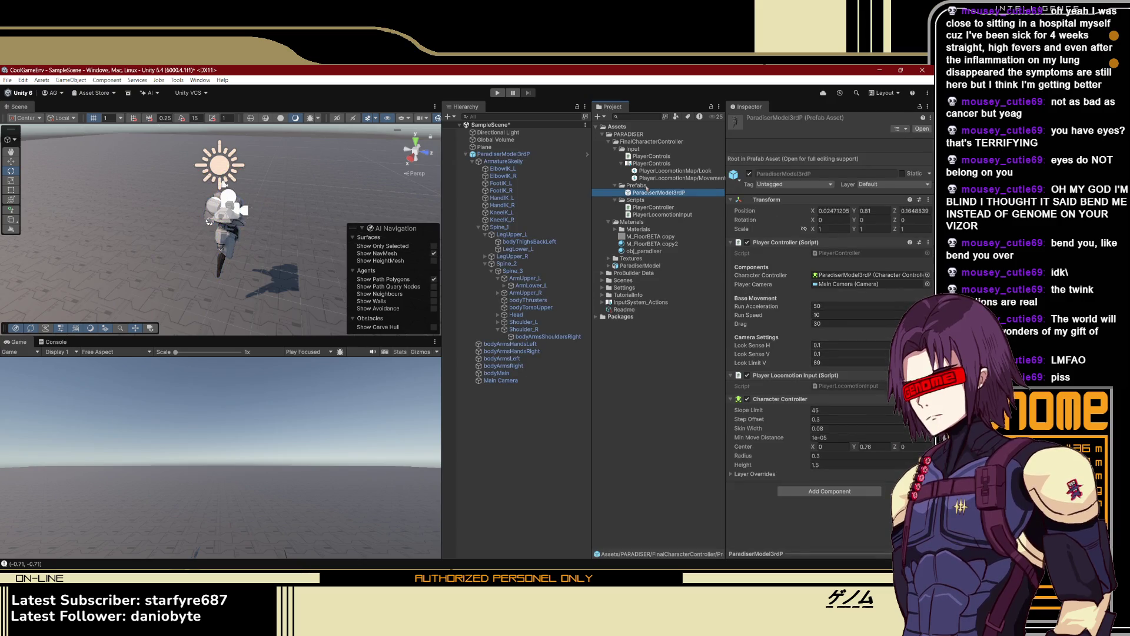
{"action": "key", "text": "ctrl+z"}
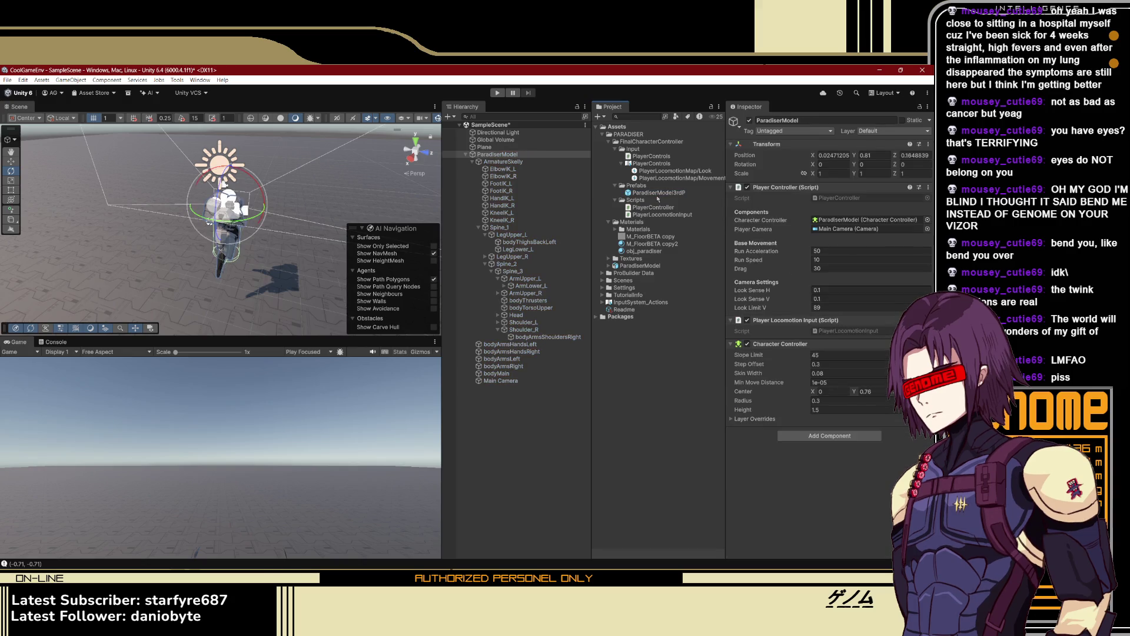
Save ParadiserModel as a prefab in Prefabs, then detach the scene character from it
{"action": "key", "text": "ctrl+y"}
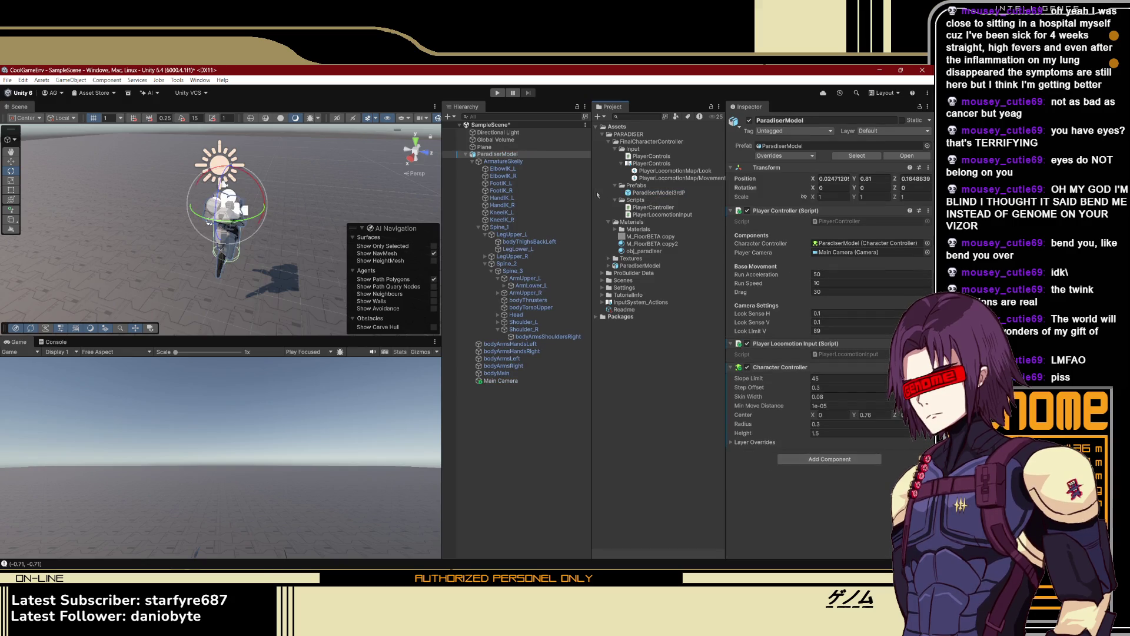
{"action": "left_click", "coordinate": [648, 194]}
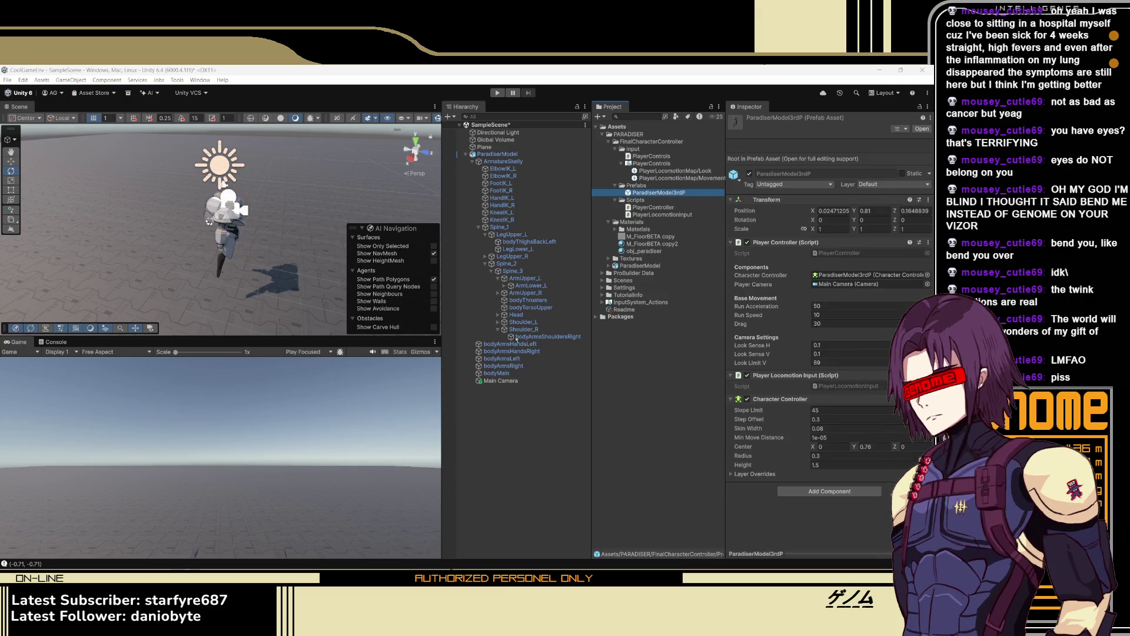
{"action": "left_click", "coordinate": [497, 154]}
{"action": "mouse_move", "coordinate": [507, 159]}
{"action": "left_mouse_down"}
{"action": "mouse_move", "coordinate": [630, 177]}
{"action": "mouse_move", "coordinate": [643, 190]}
{"action": "left_mouse_up"}
{"action": "left_click", "coordinate": [504, 158]}
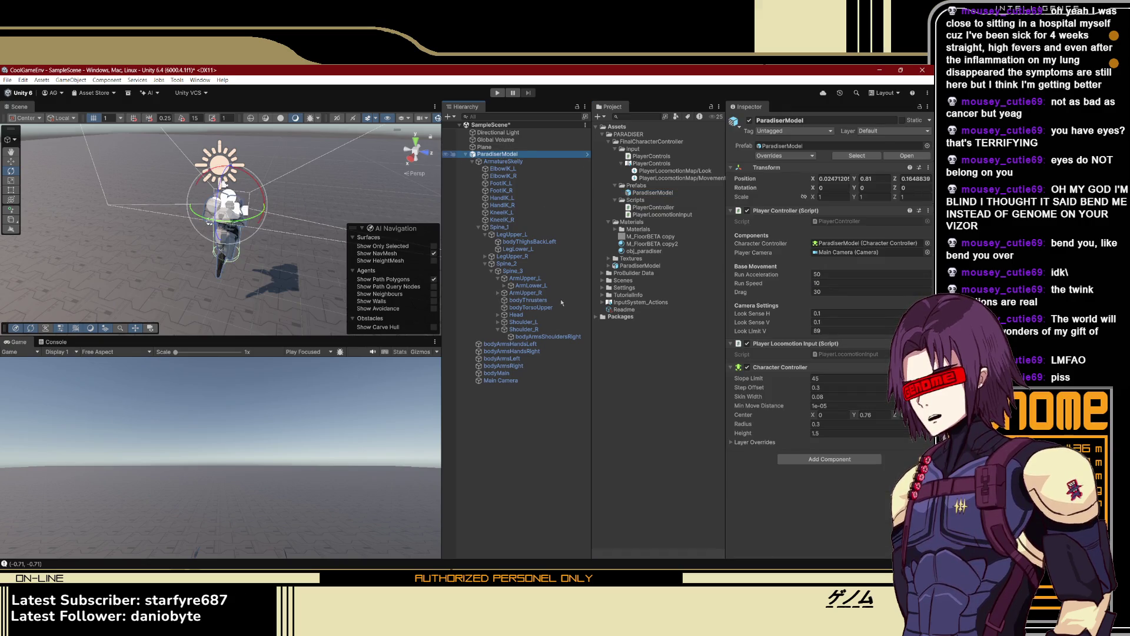
{"action": "key", "text": "ctrl+z"}
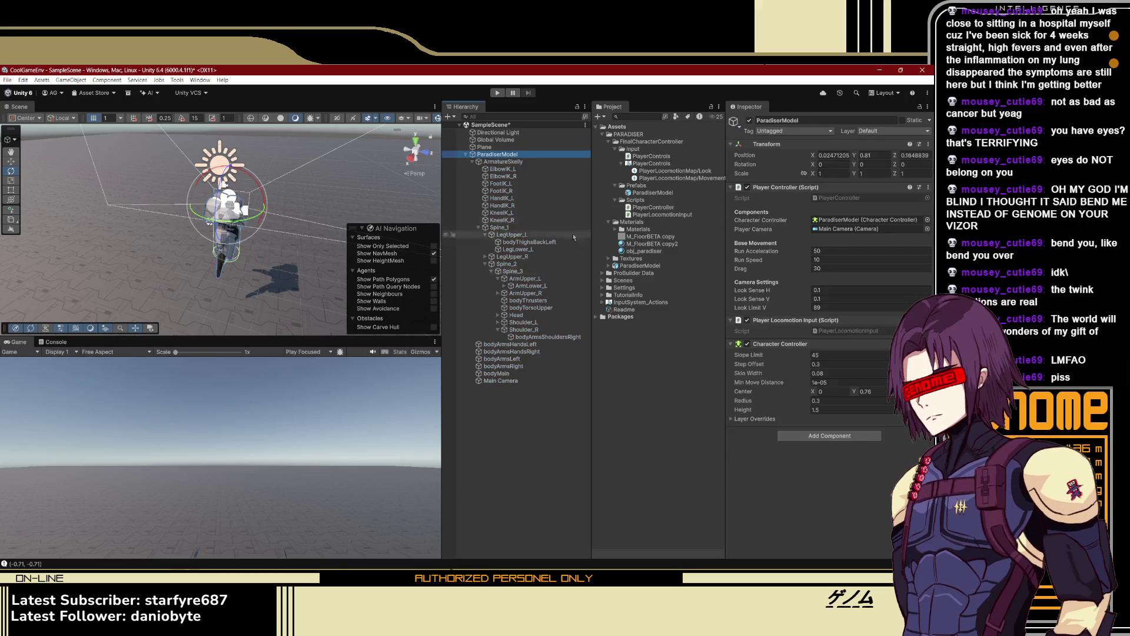
Rename the scene character ParadiserModel3rdP and save it as its own prefab in Prefabs
{"action": "left_click", "coordinate": [519, 154]}
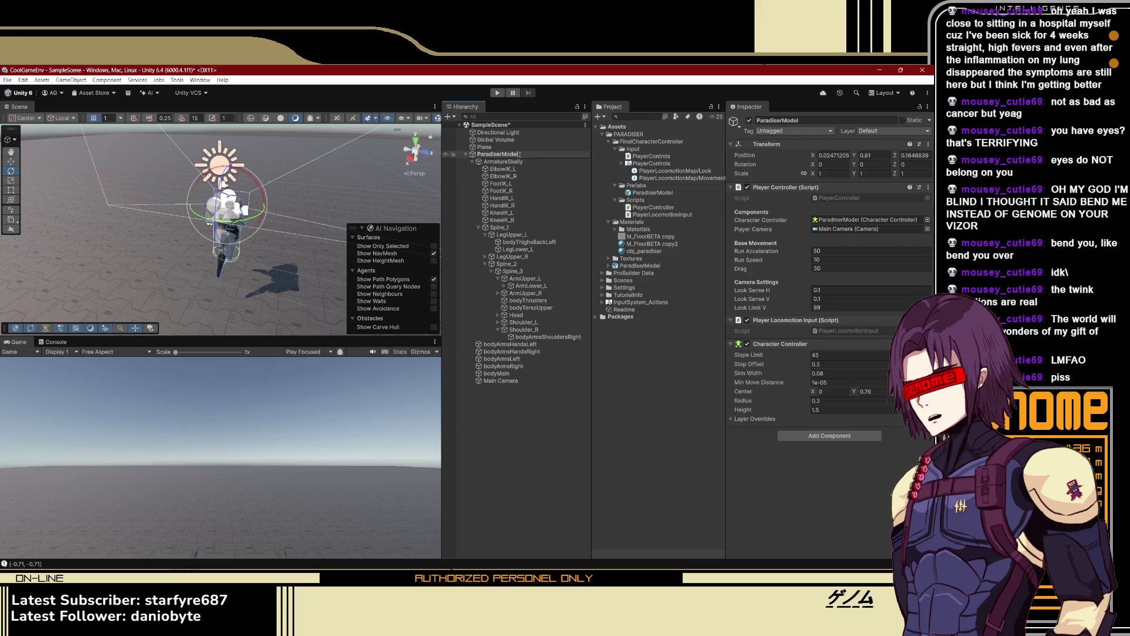
{"action": "type", "text": "_3rdP"}
{"action": "key", "text": "Return"}
{"action": "mouse_move", "coordinate": [580, 154]}
{"action": "left_mouse_down"}
{"action": "mouse_move", "coordinate": [675, 193]}
{"action": "mouse_move", "coordinate": [660, 188]}
{"action": "left_mouse_up"}
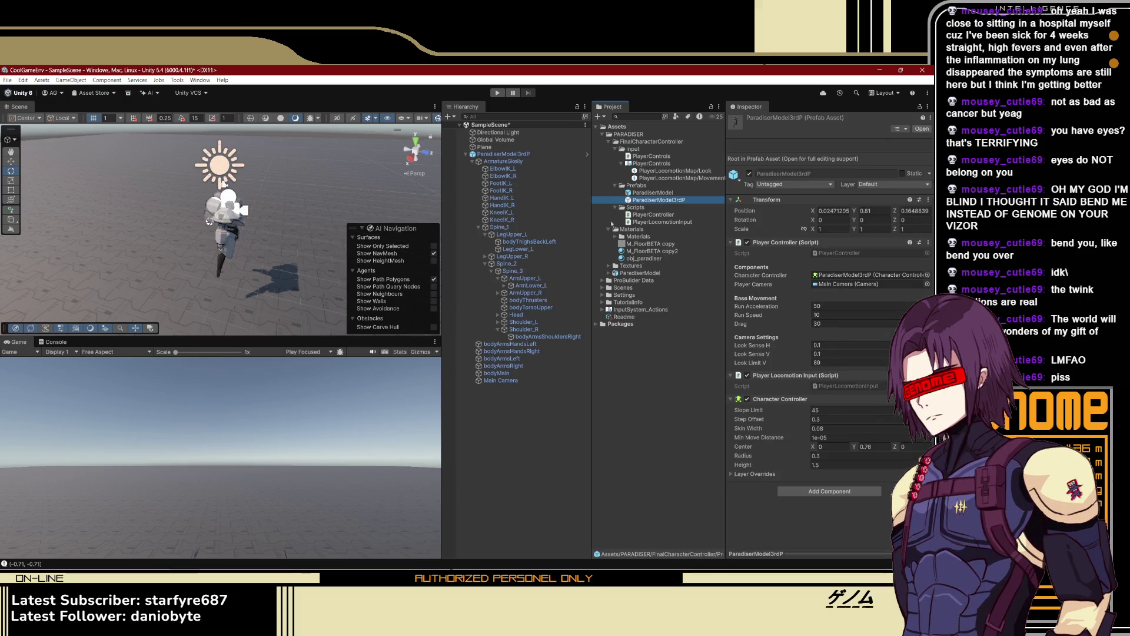
{"action": "key", "text": "alt+Tab"}
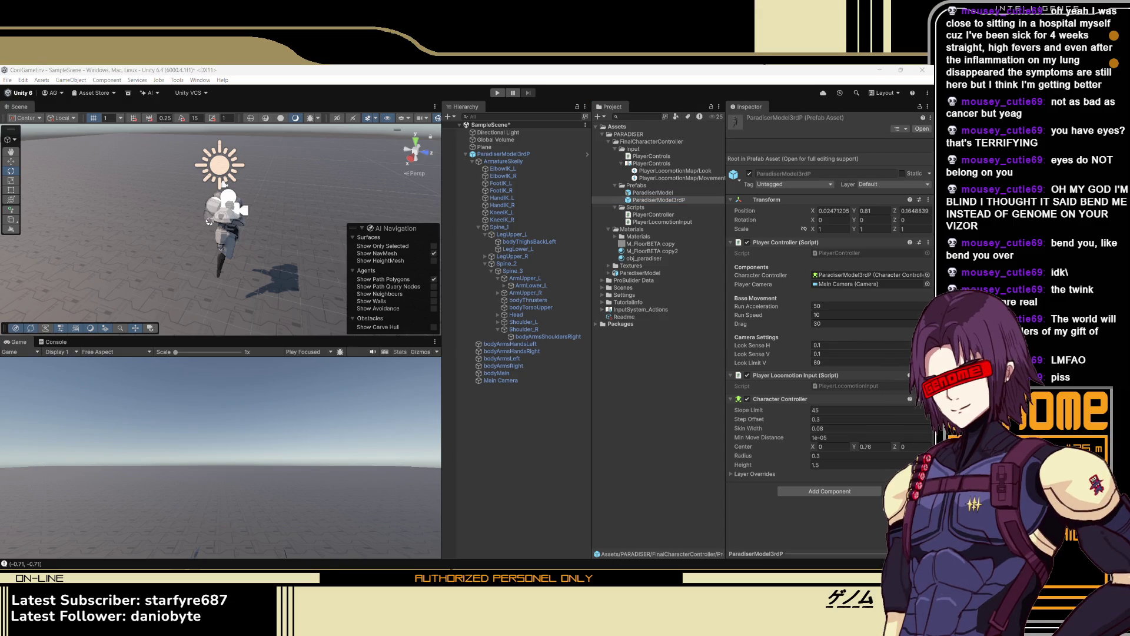
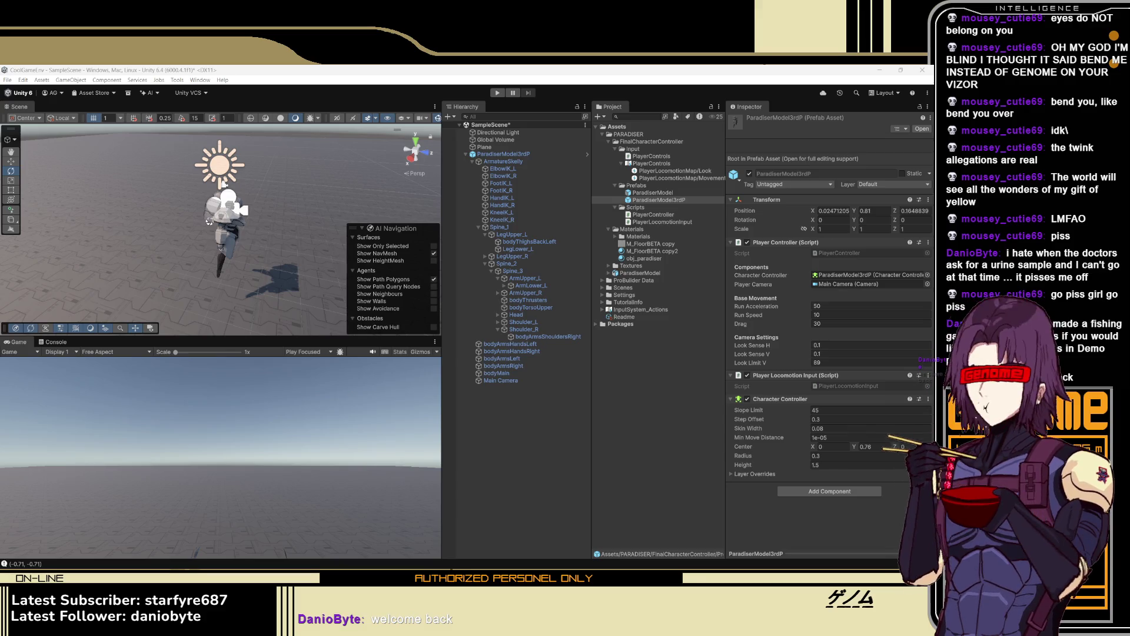
Switch from the Unity editor to the media player showing the paused tutorial
{"action": "left_click", "coordinate": [495, 68]}
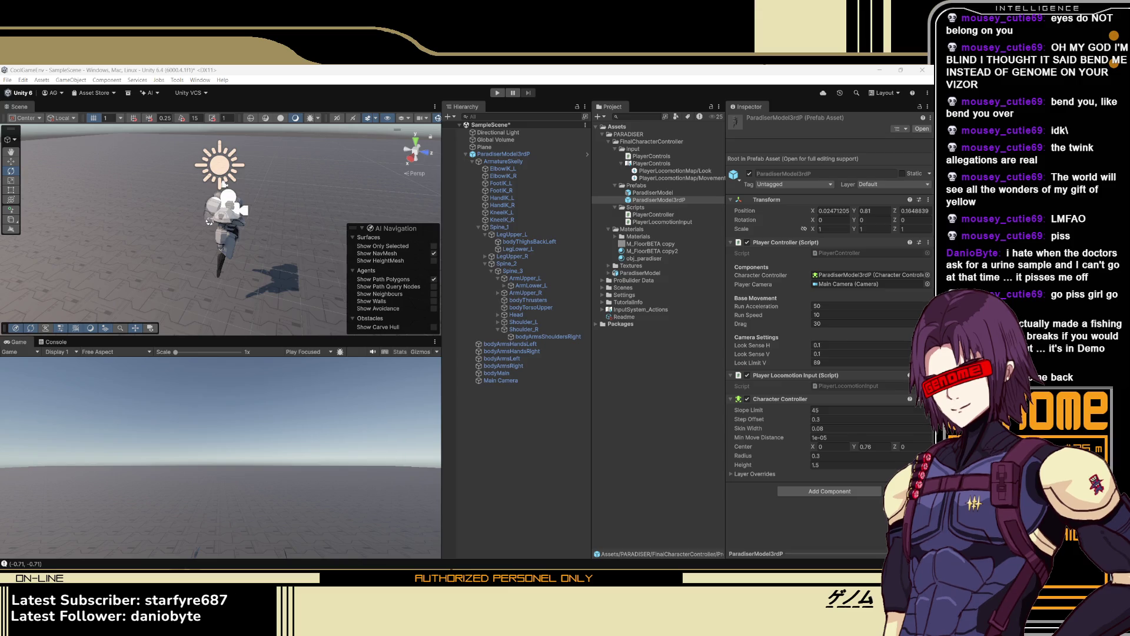
{"action": "left_click", "coordinate": [559, 522]}
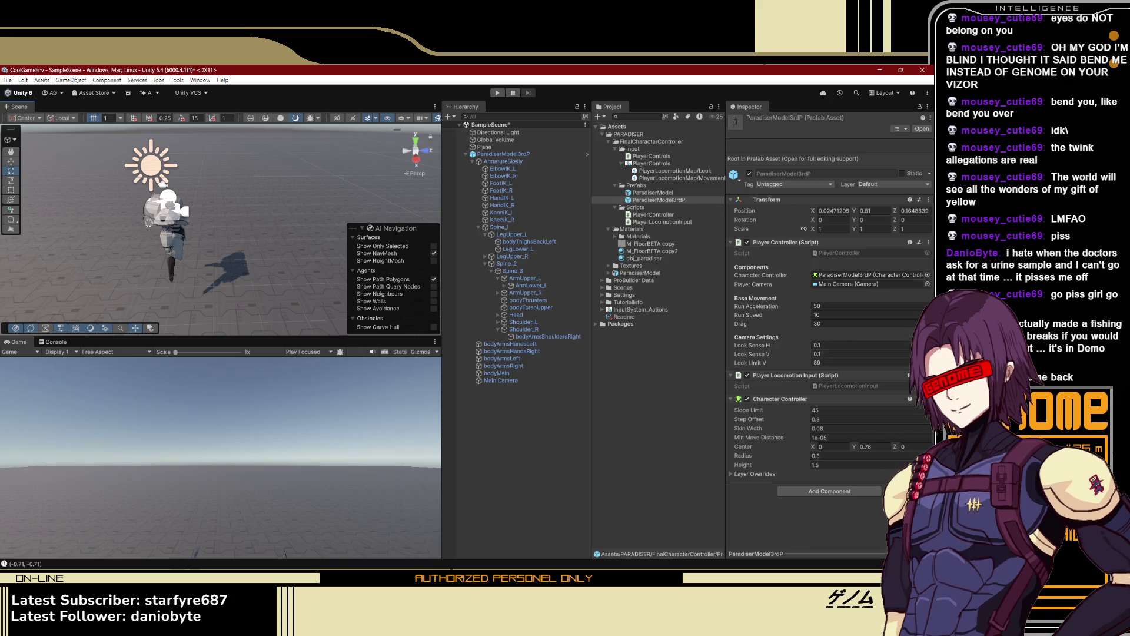
{"action": "key", "text": "alt+Tab"}
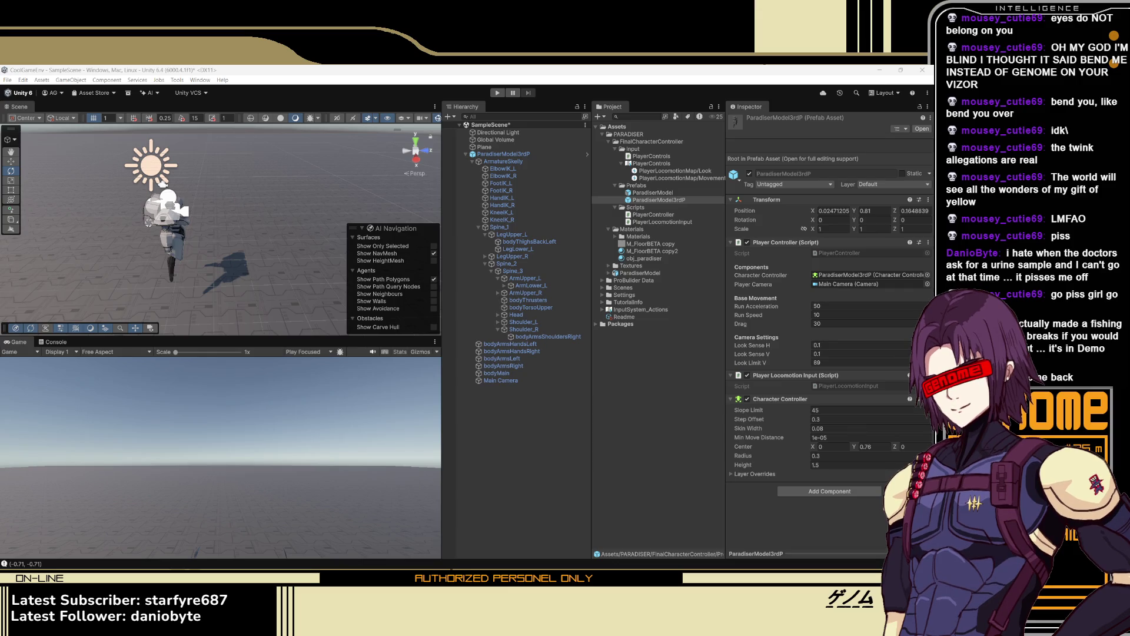
{"action": "key", "text": "alt+Tab"}
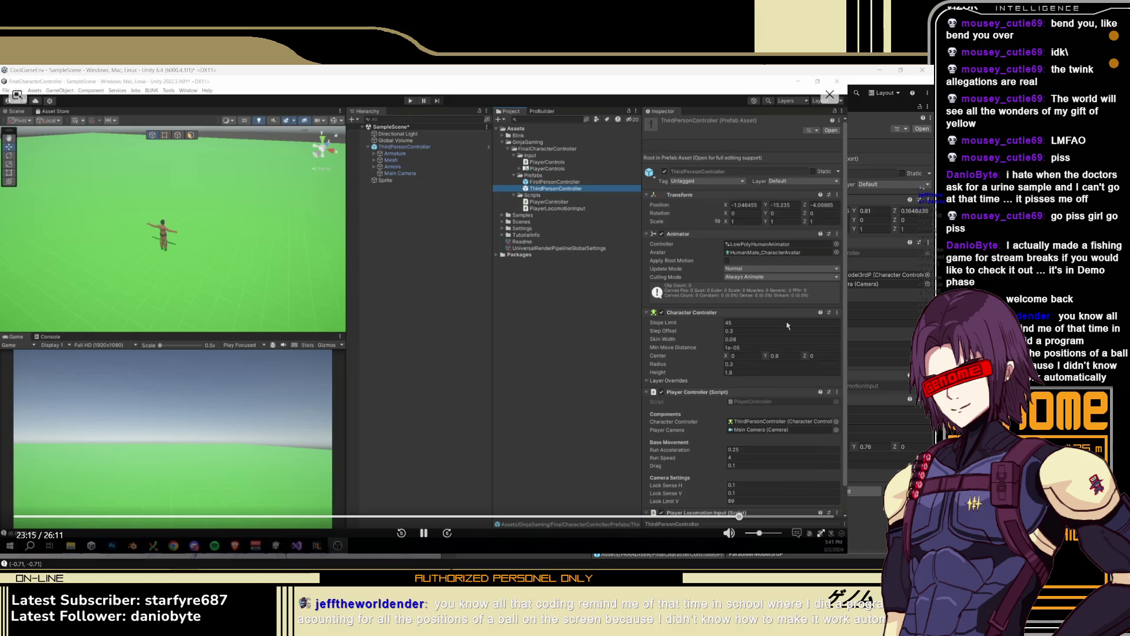
Watch and pause the tutorial's Cinemachine Package Manager section, then close the player
{"action": "left_click", "coordinate": [188, 90]}
{"action": "left_click", "coordinate": [212, 168]}
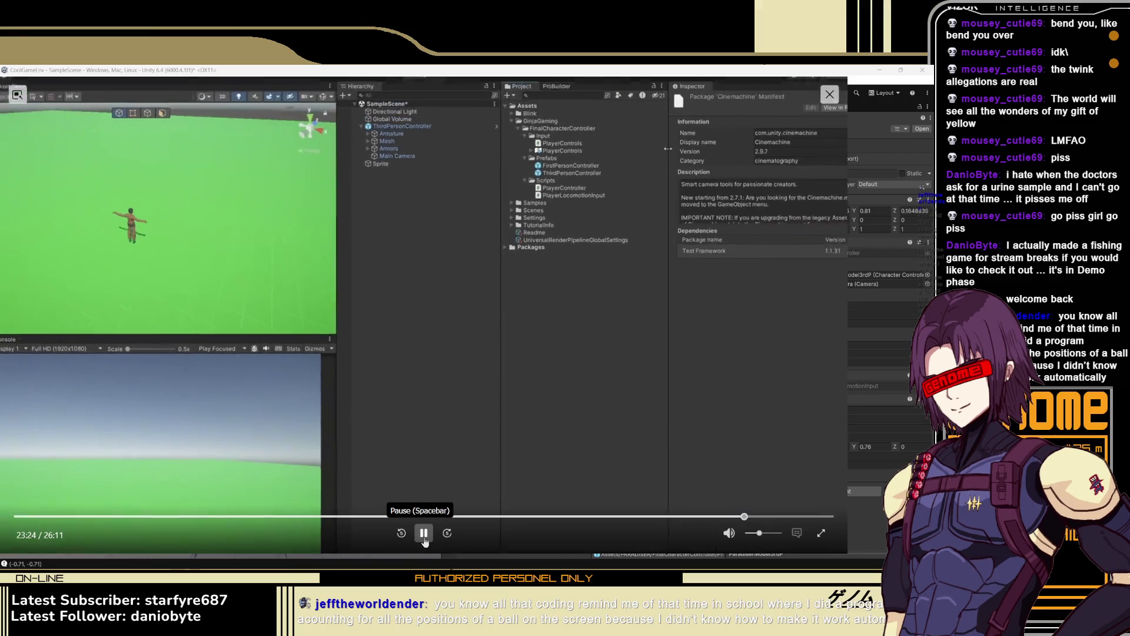
{"action": "left_click", "coordinate": [424, 541]}
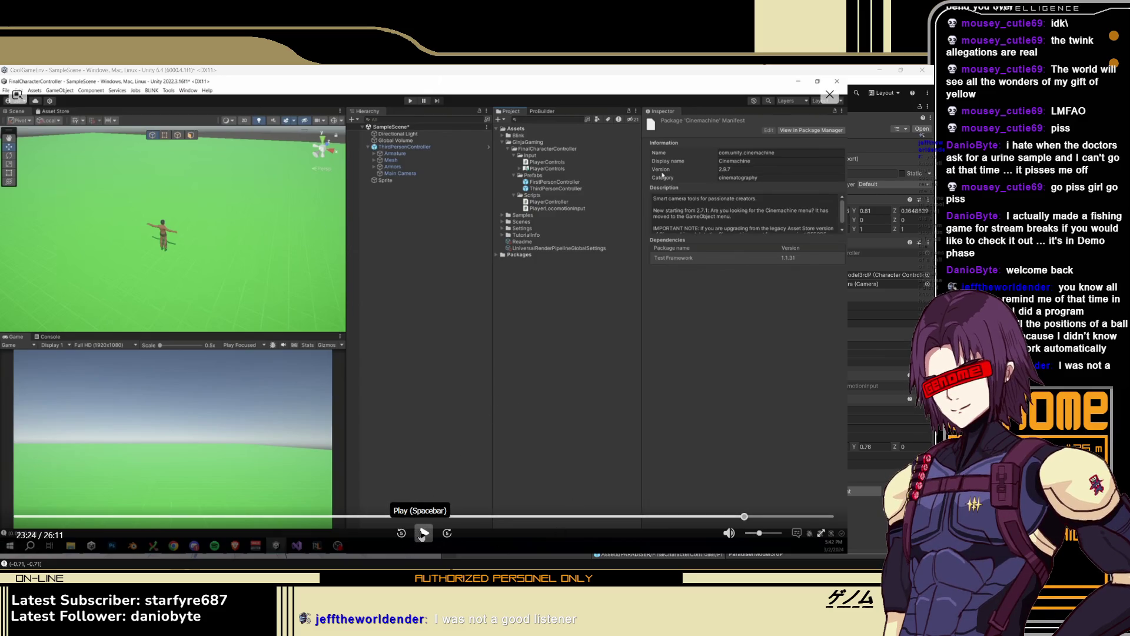
{"action": "left_click", "coordinate": [422, 533]}
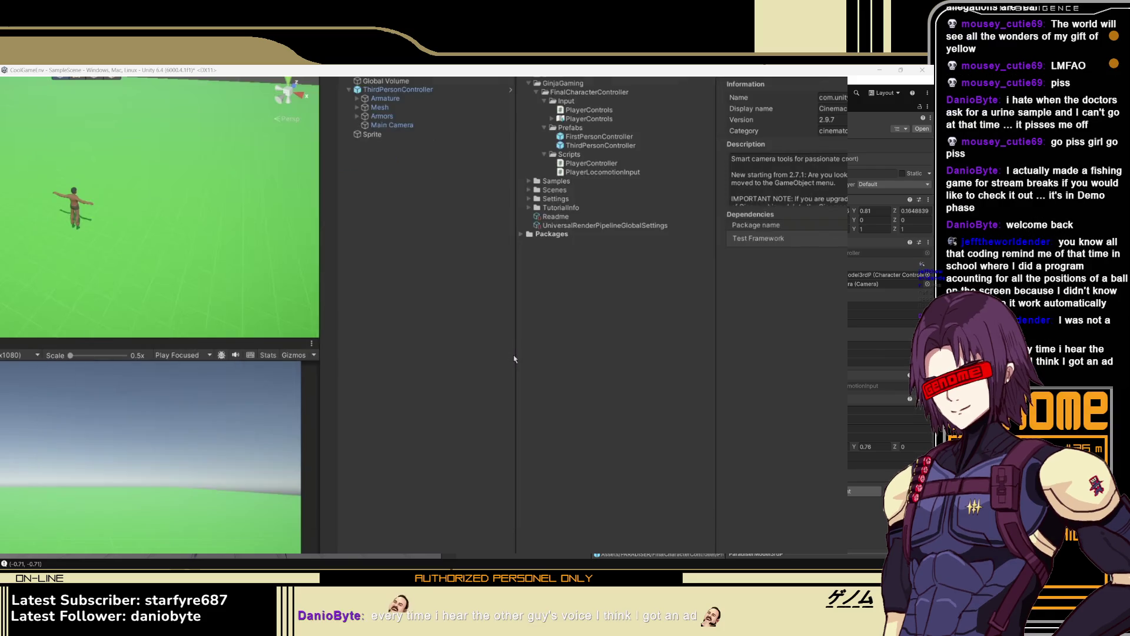
{"action": "key", "text": "space"}
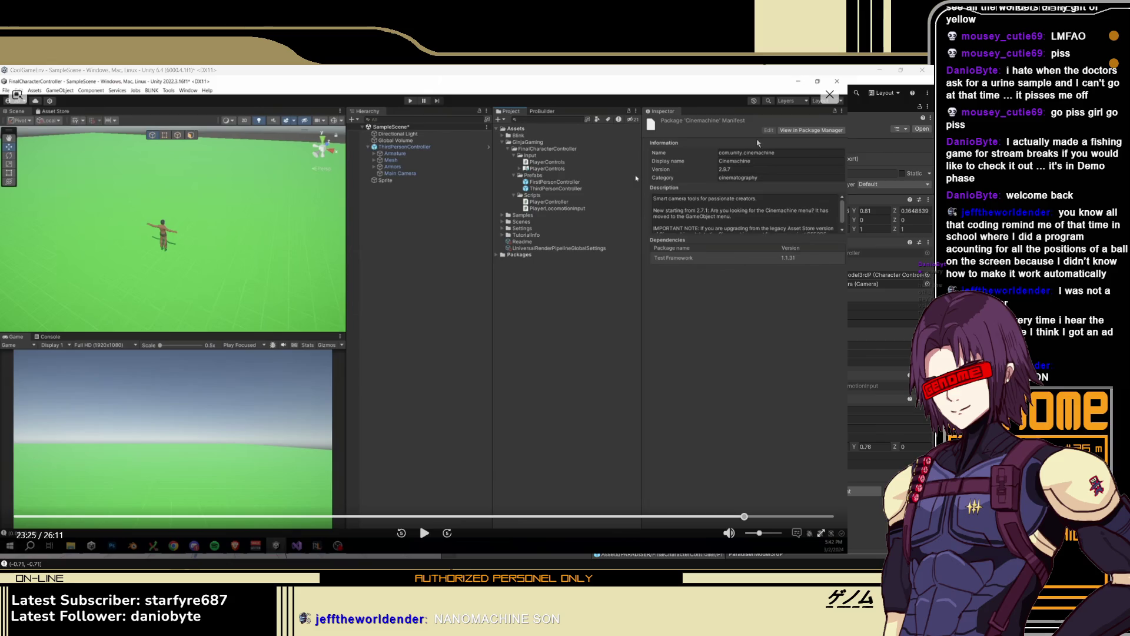
{"action": "left_click", "coordinate": [830, 95]}
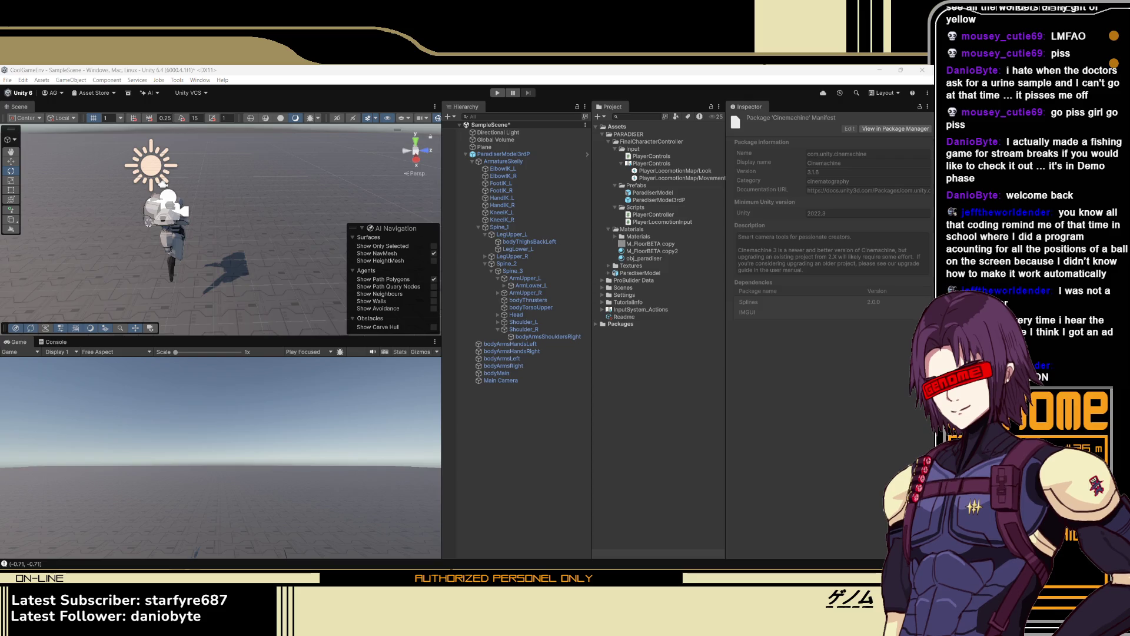
{"action": "key", "text": "alt+Tab"}
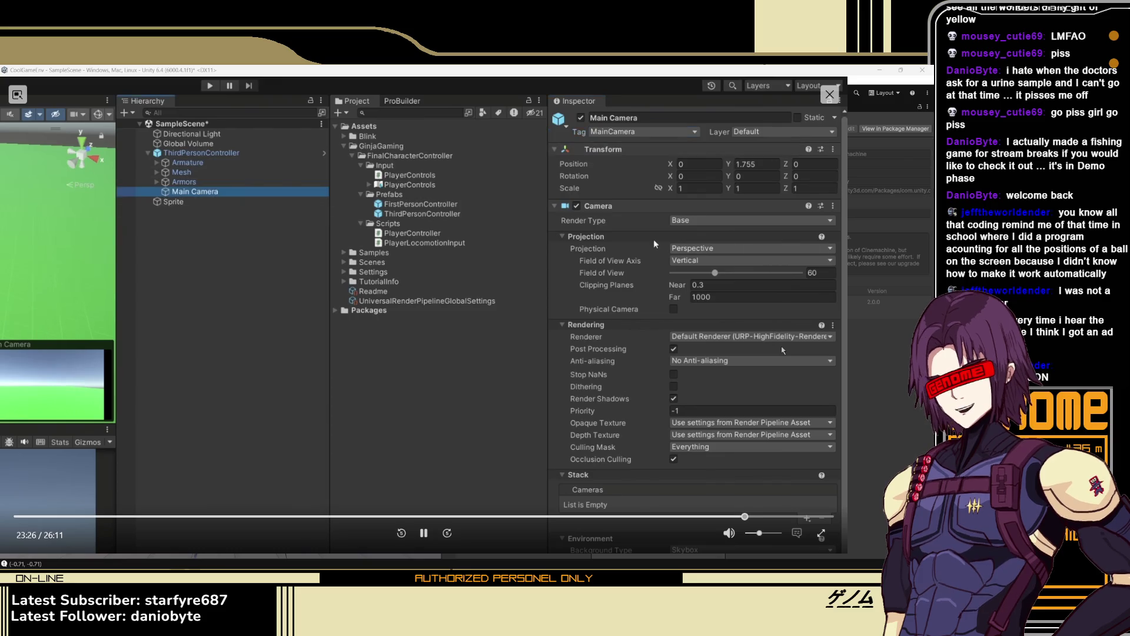
{"action": "key", "text": "Left"}
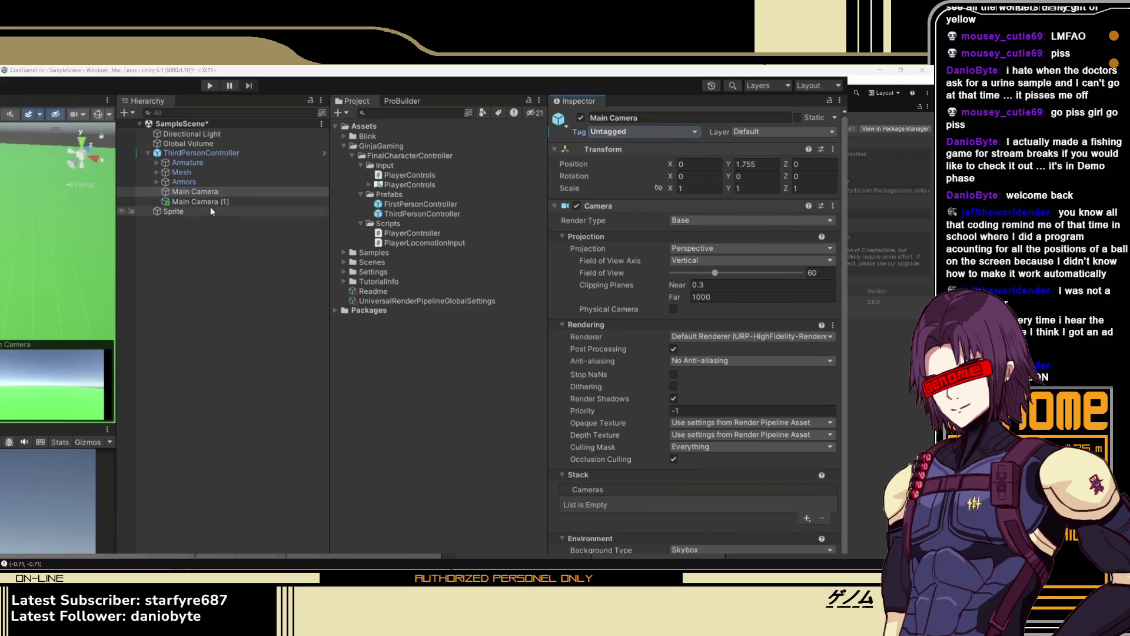
{"action": "key", "text": "space"}
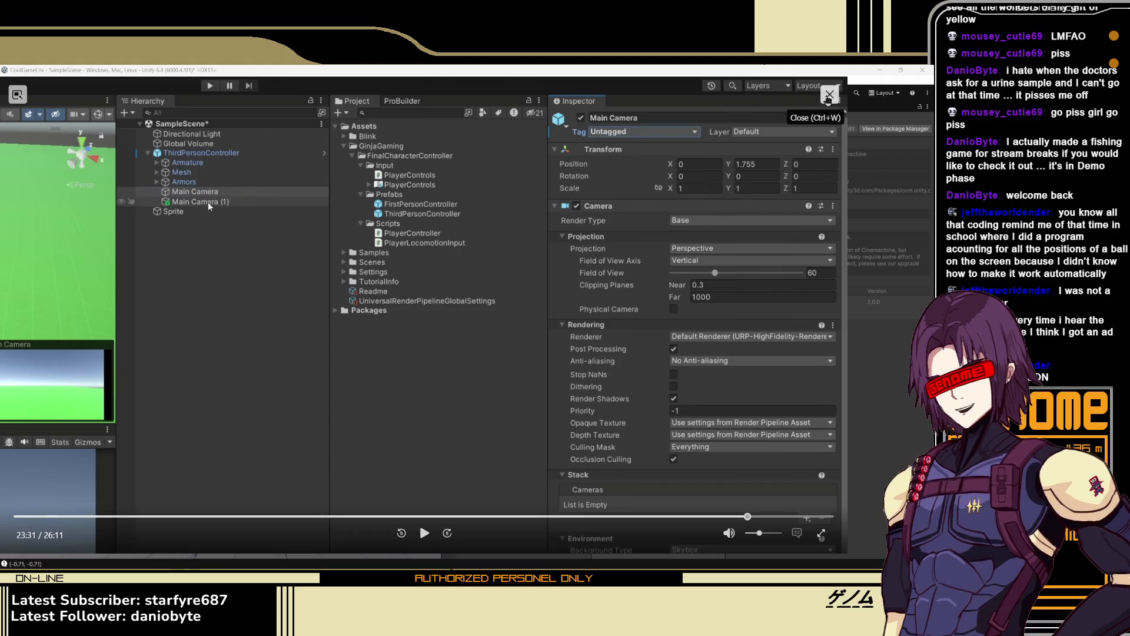
{"action": "left_click", "coordinate": [829, 95]}
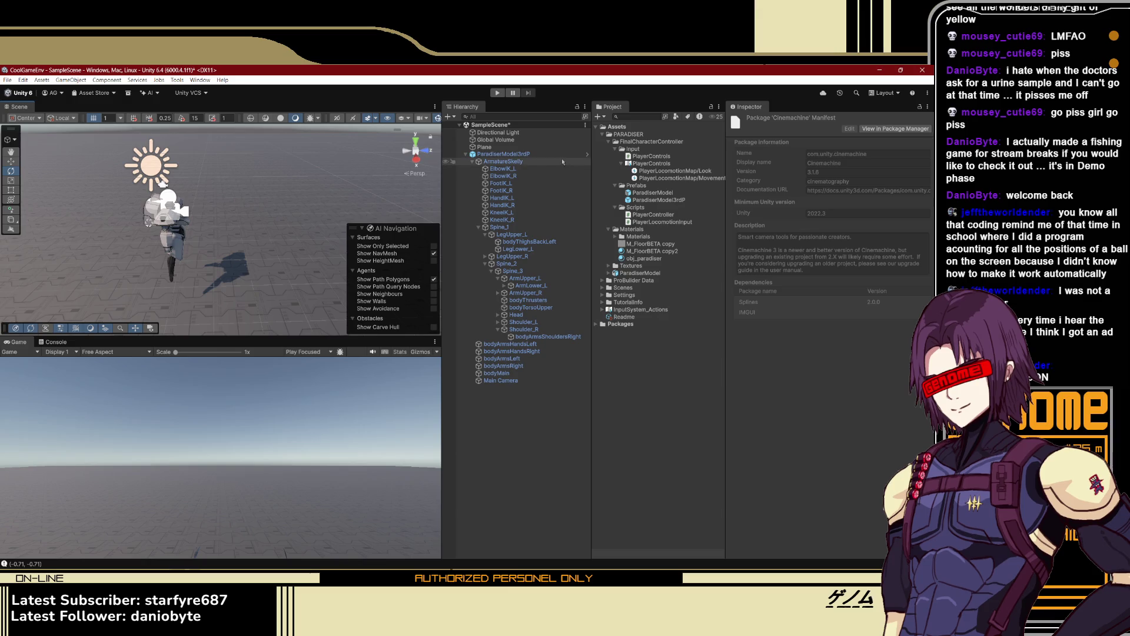
Duplicate the Main Camera with Ctrl+D to create Main Camera (1)
{"action": "left_click", "coordinate": [509, 381]}
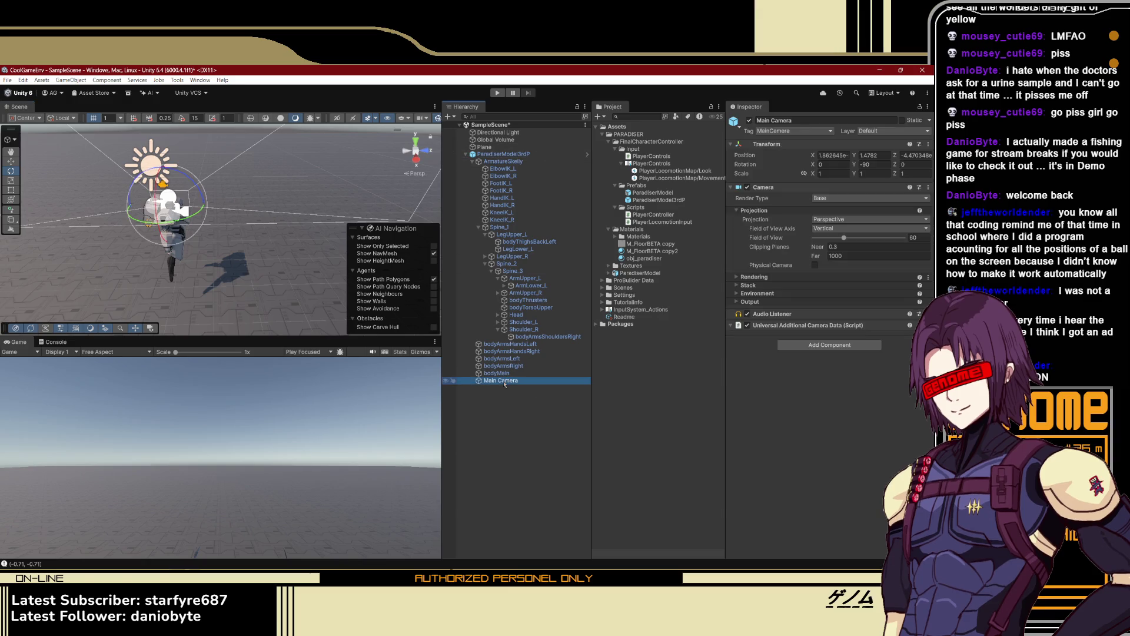
{"action": "left_click", "coordinate": [491, 382]}
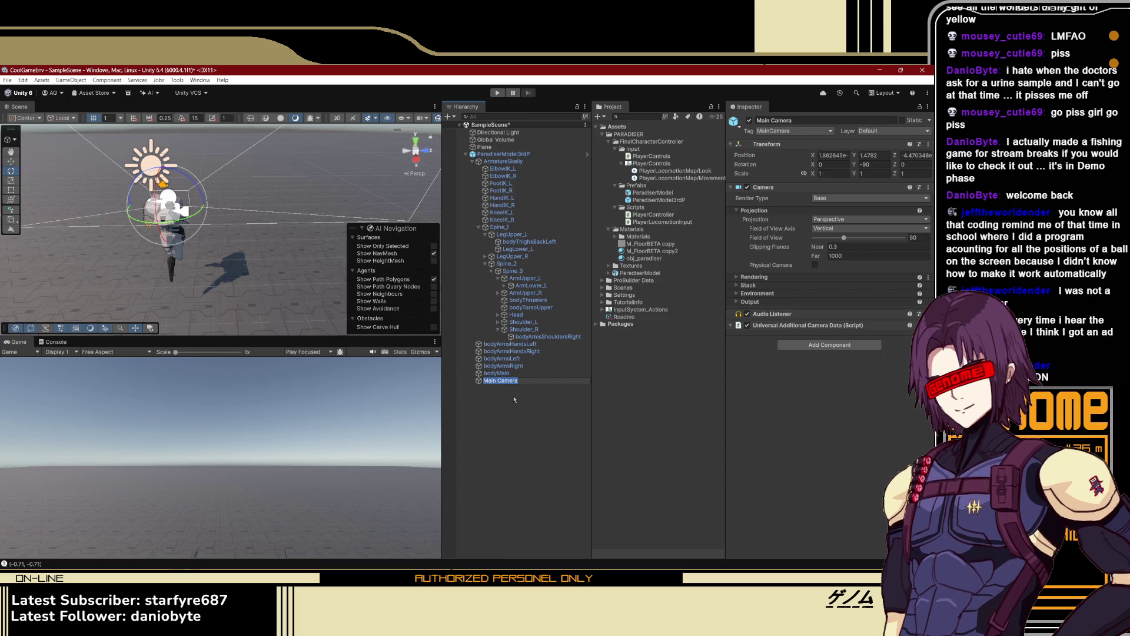
{"action": "key", "text": "ctrl+d"}
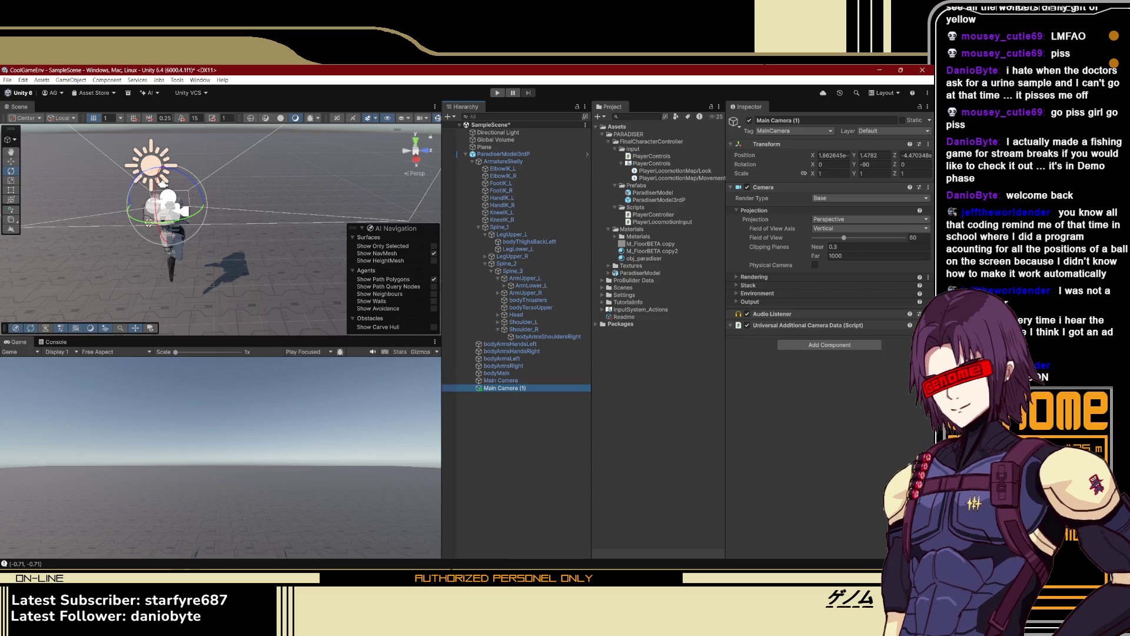
Rewind the tutorial a few seconds, pause it, and switch back to Unity
{"action": "key", "text": "alt+Tab"}
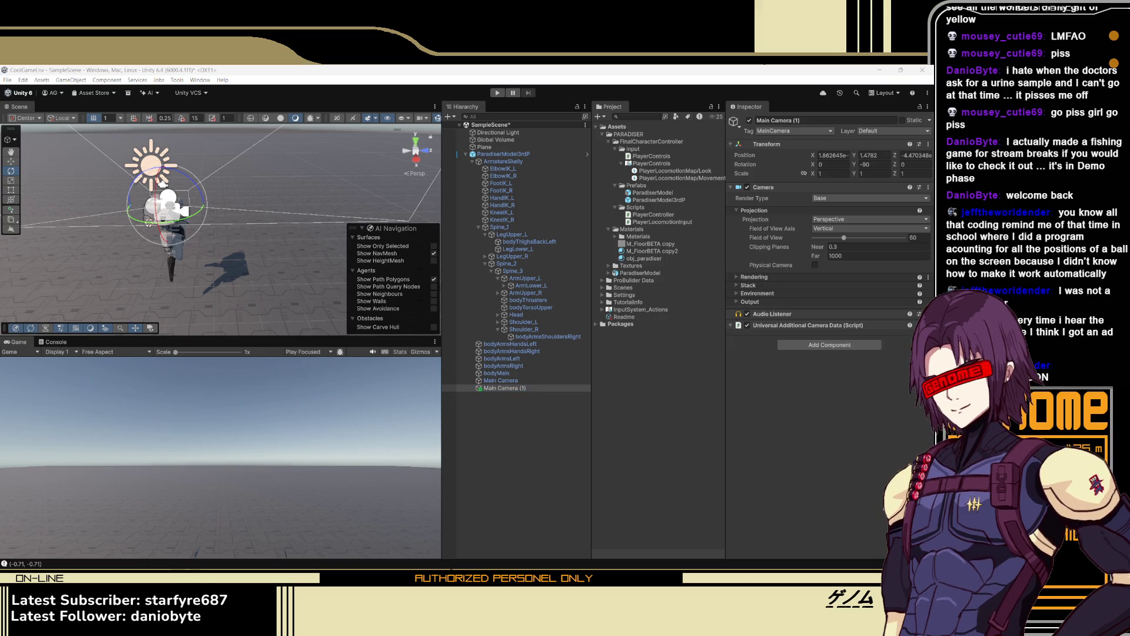
{"action": "key", "text": "alt+Tab"}
{"action": "key", "text": "Left"}
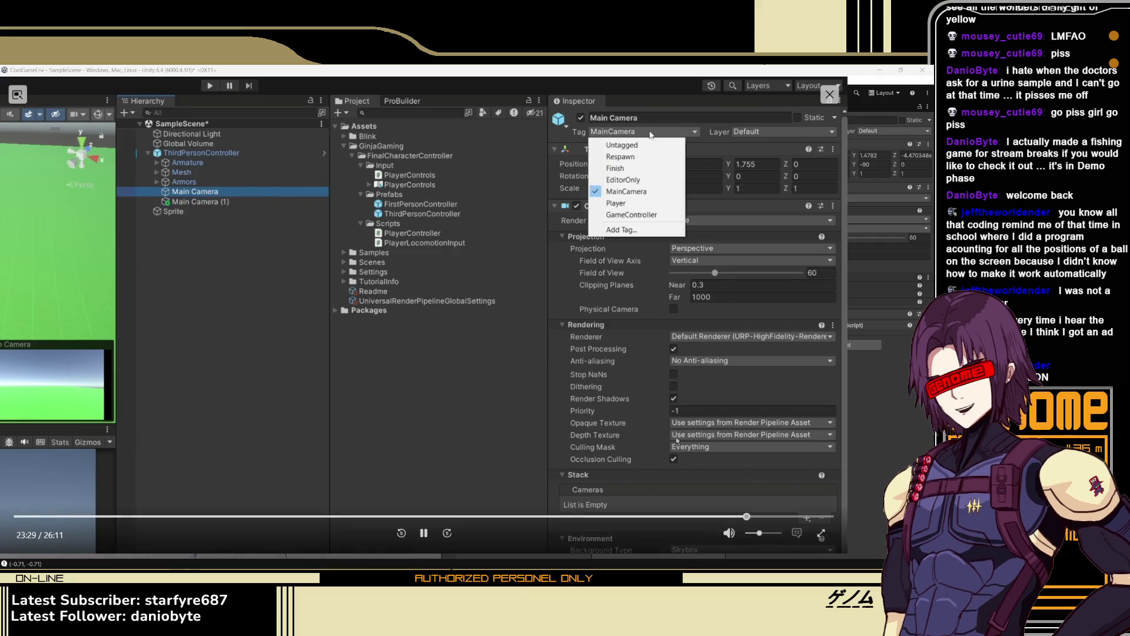
{"action": "left_click", "coordinate": [423, 533]}
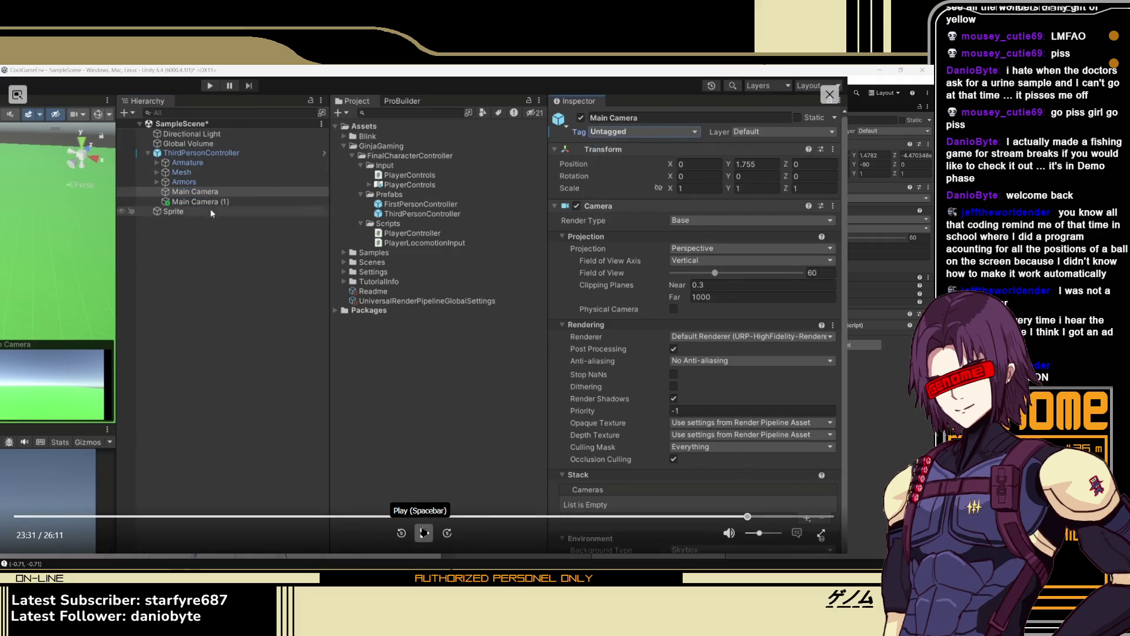
{"action": "key", "text": "alt+Tab"}
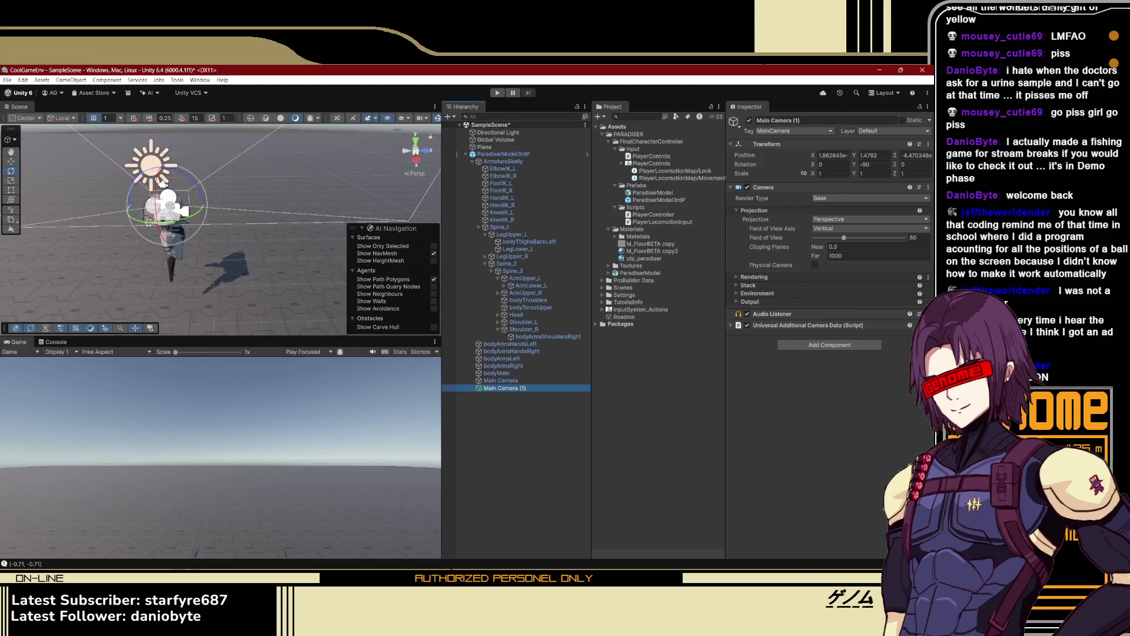
Set the original Main Camera's tag to Untagged and check the tutorial's next step
{"action": "left_click", "coordinate": [521, 381]}
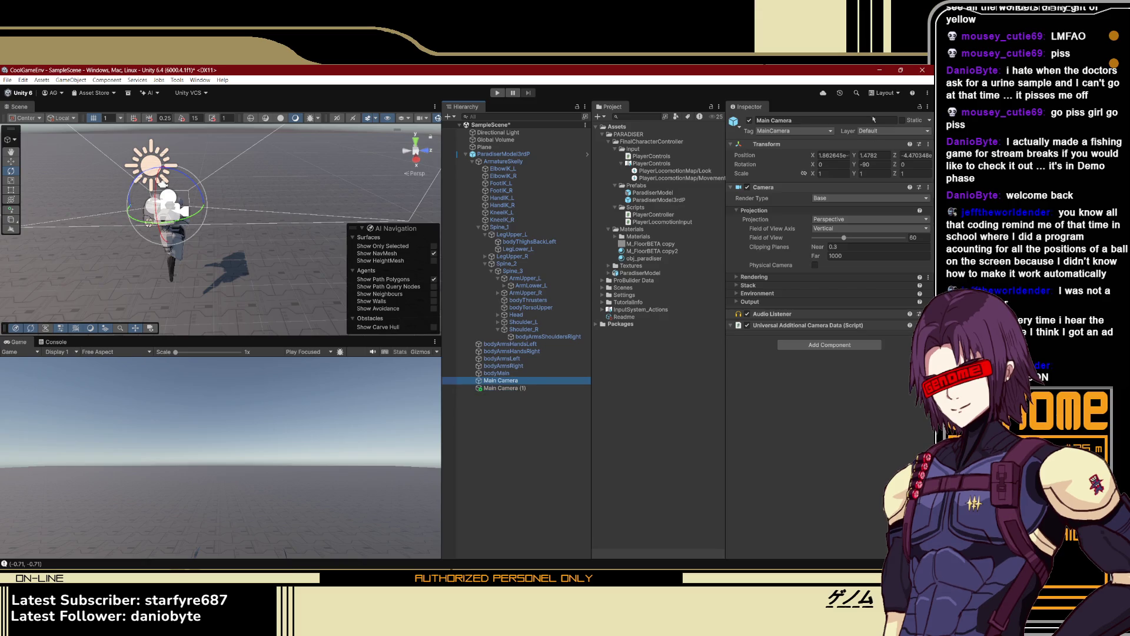
{"action": "left_click", "coordinate": [776, 143]}
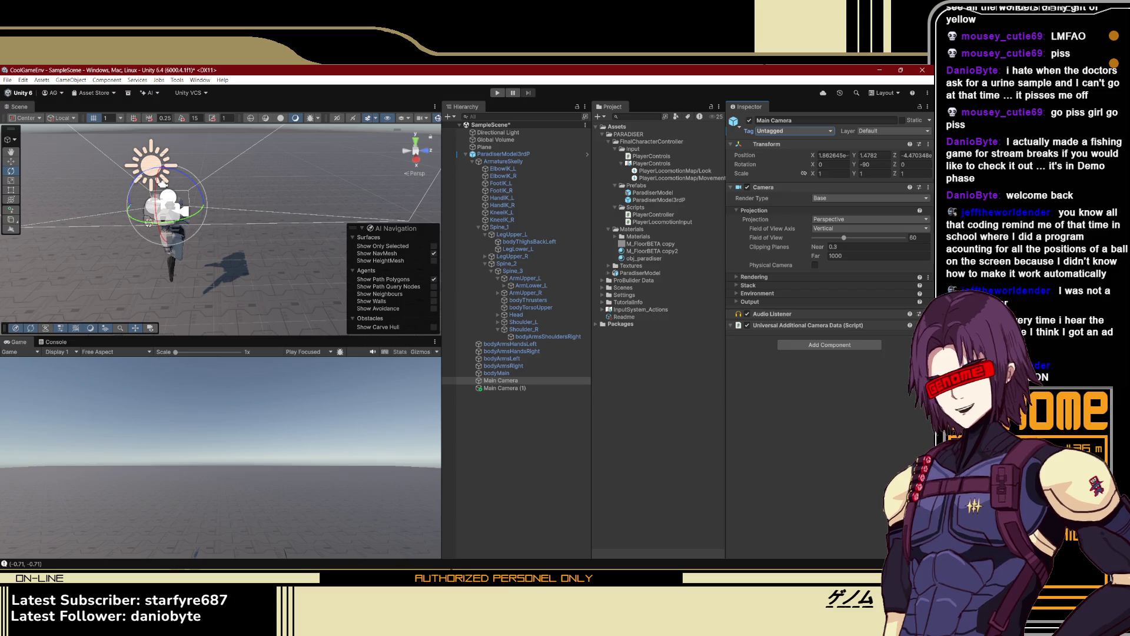
{"action": "key", "text": "alt+Tab"}
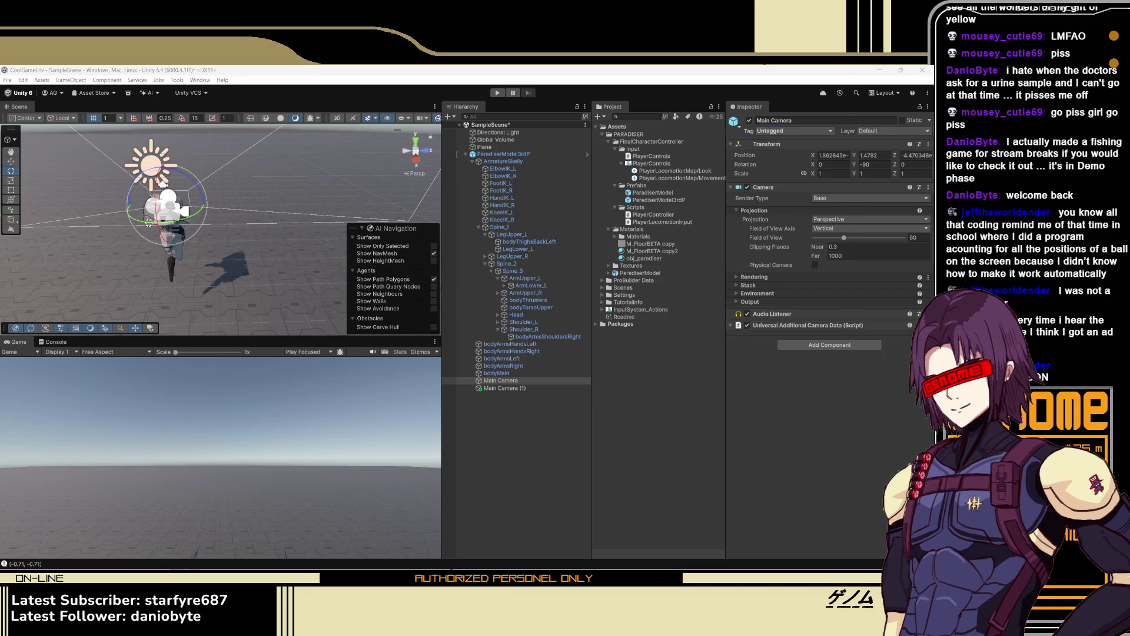
{"action": "key", "text": "space"}
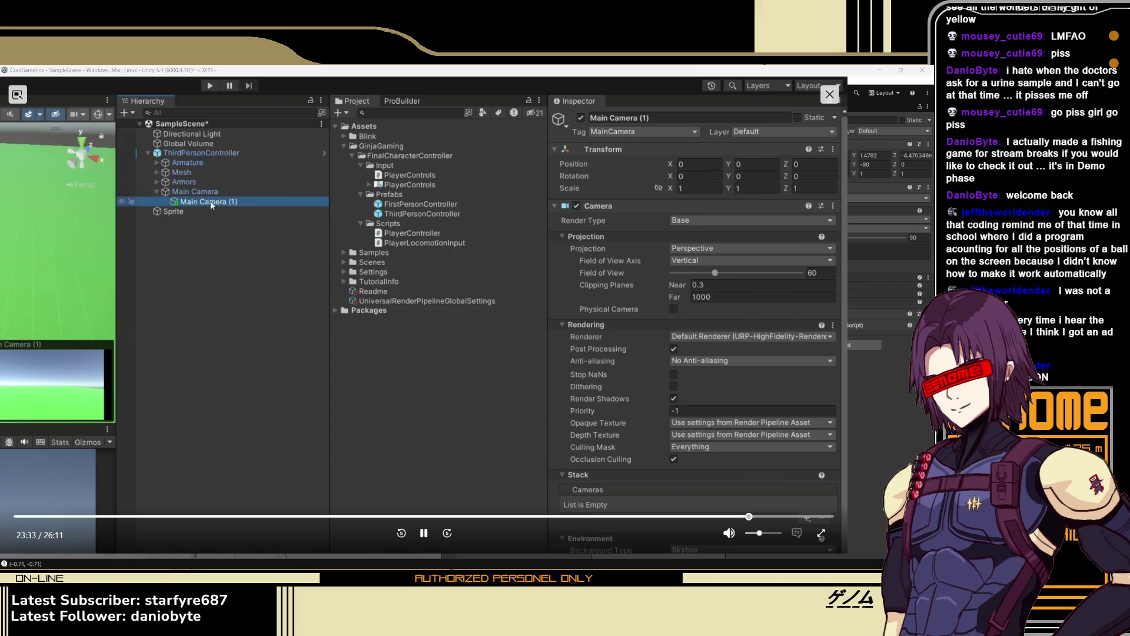
{"action": "key", "text": "space"}
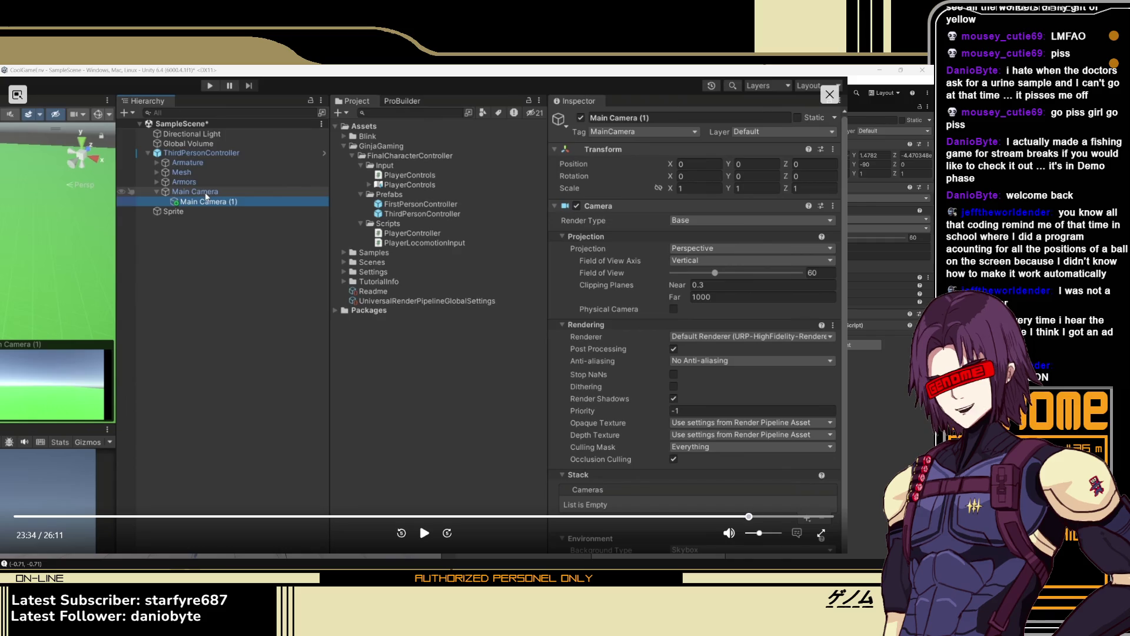
{"action": "left_click", "coordinate": [838, 104]}
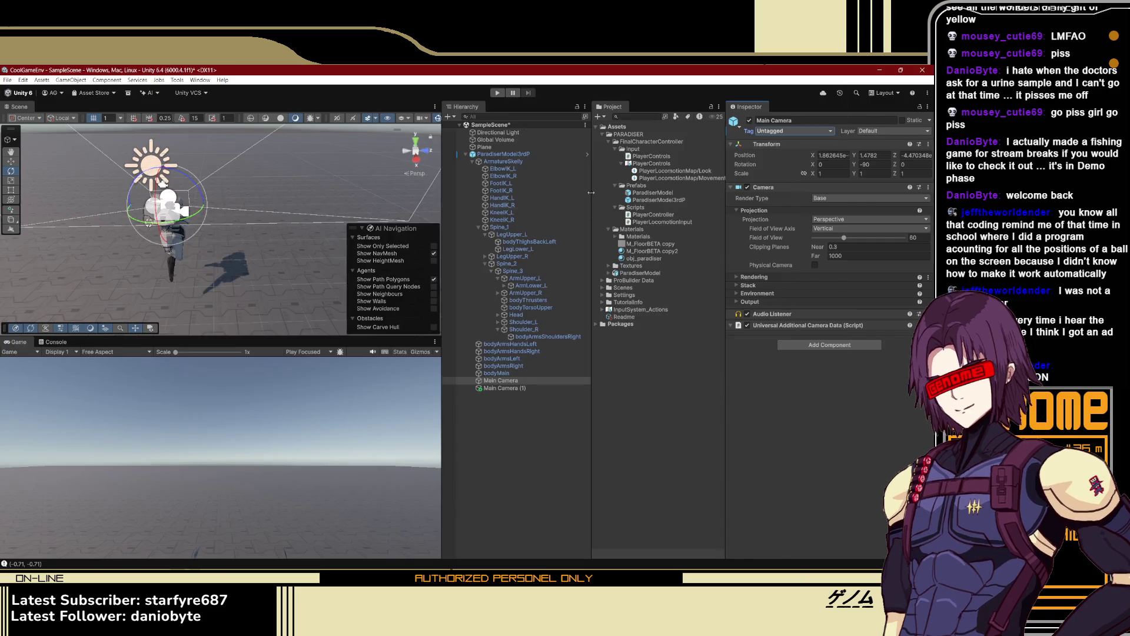
Nest Main Camera (1) under Main Camera and bring the tutorial back up
{"action": "left_click", "coordinate": [510, 388]}
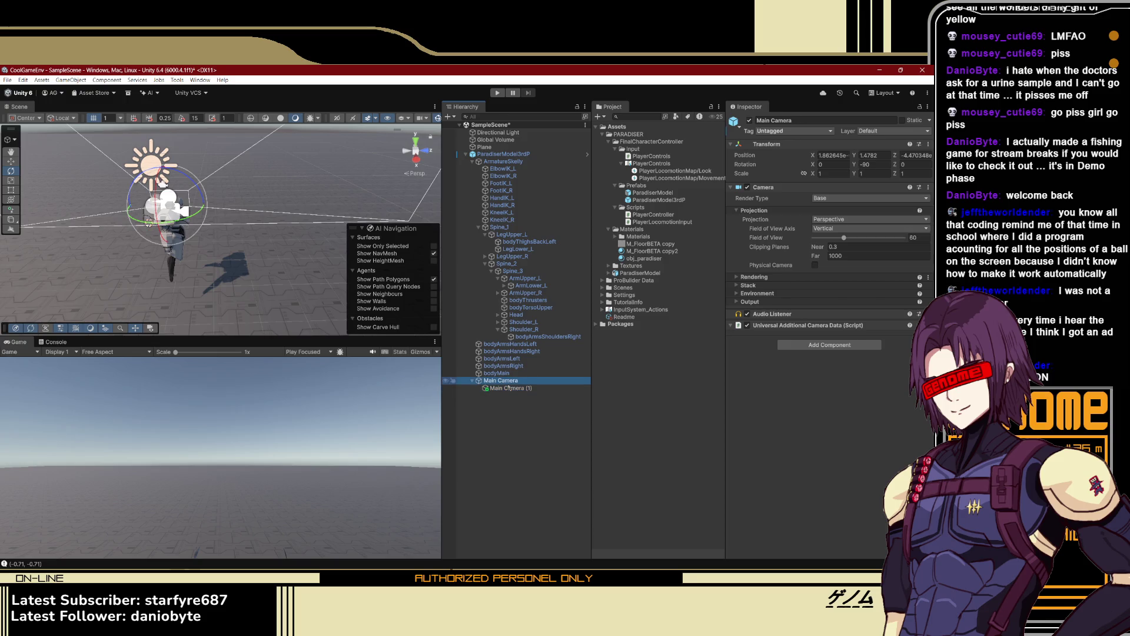
{"action": "left_click", "coordinate": [509, 388]}
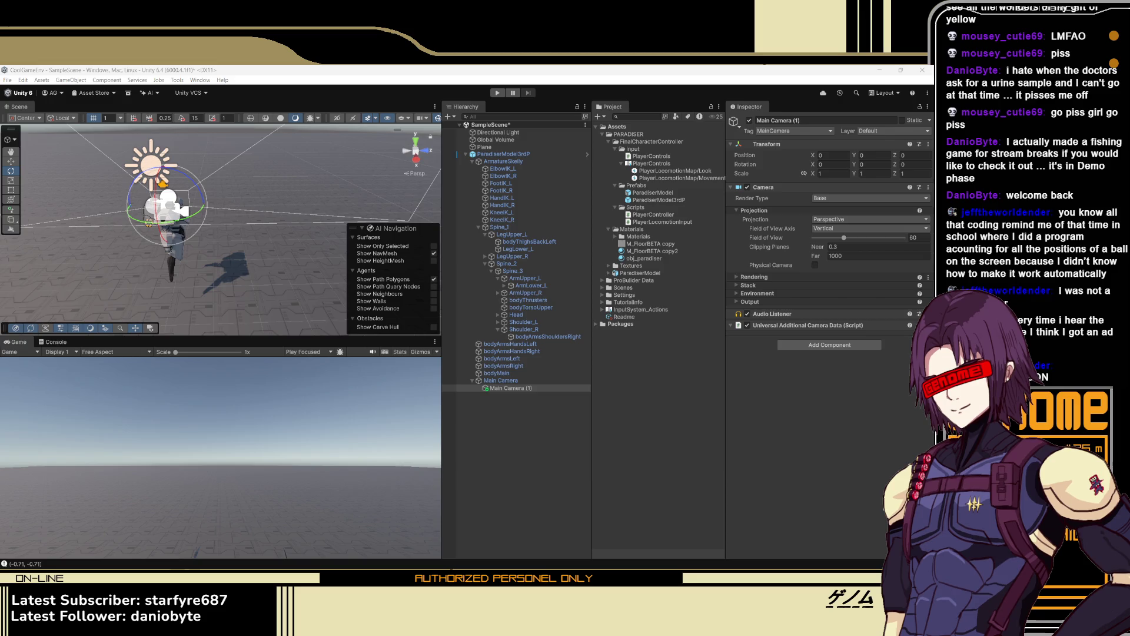
{"action": "key", "text": "alt+Tab"}
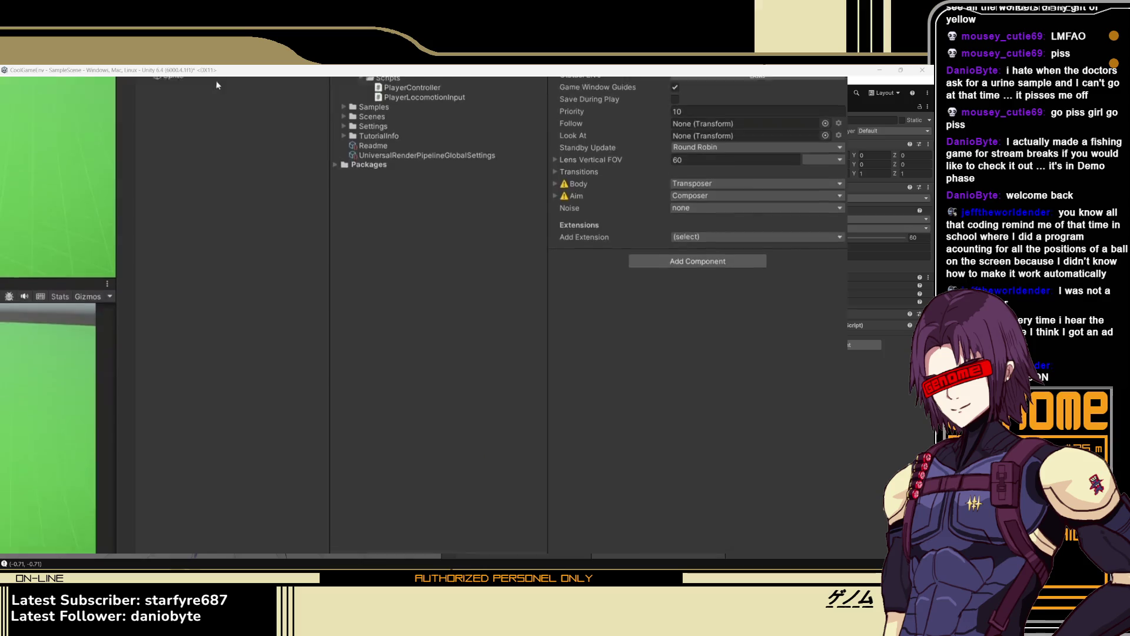
{"action": "left_click", "coordinate": [223, 201]}
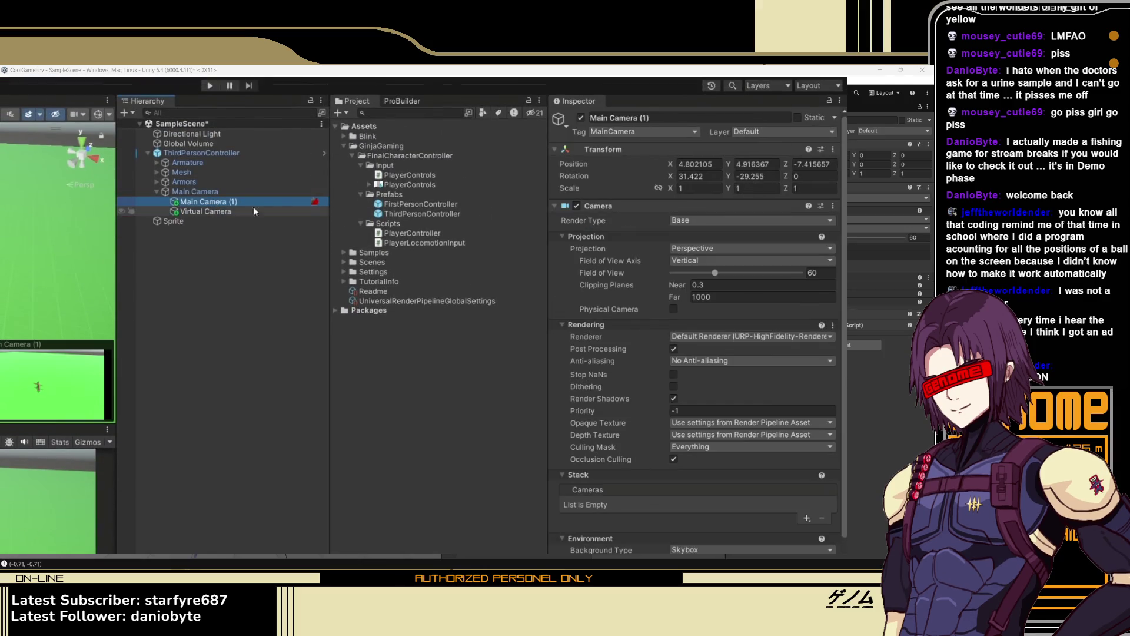